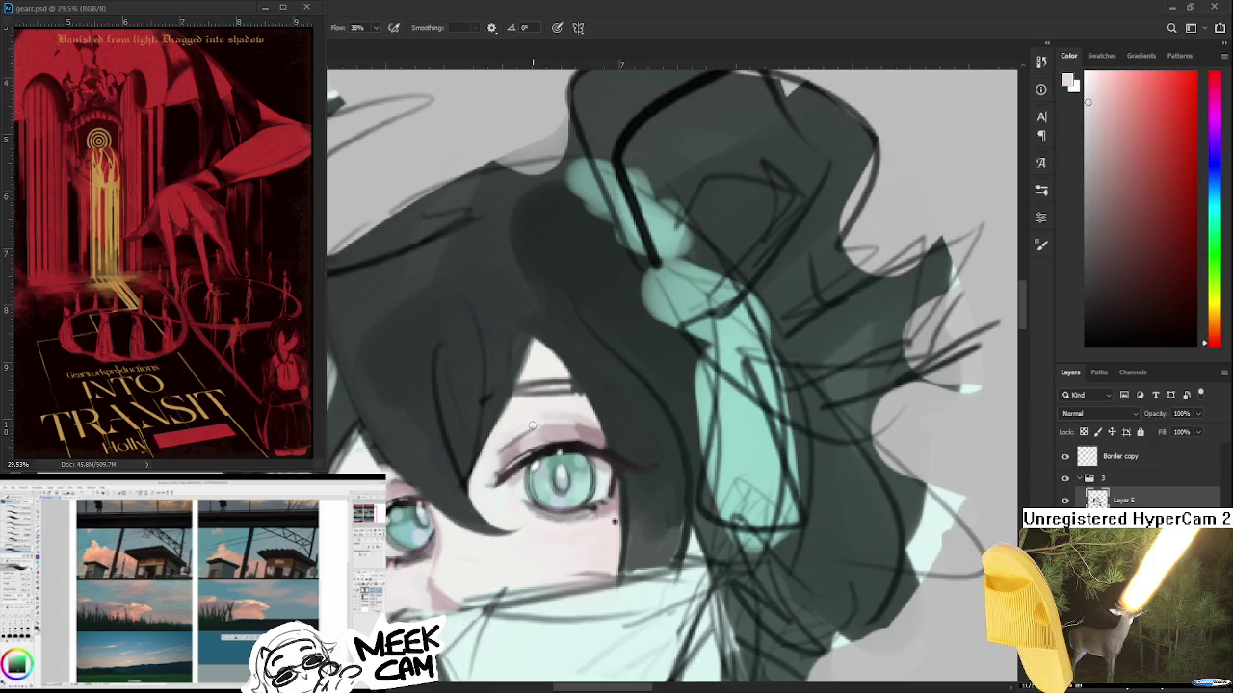
- Sample skin tones beside the eye and rotate the view sideways
alt+click(533, 447)
alt+click(545, 425)
alt+click(577, 426)
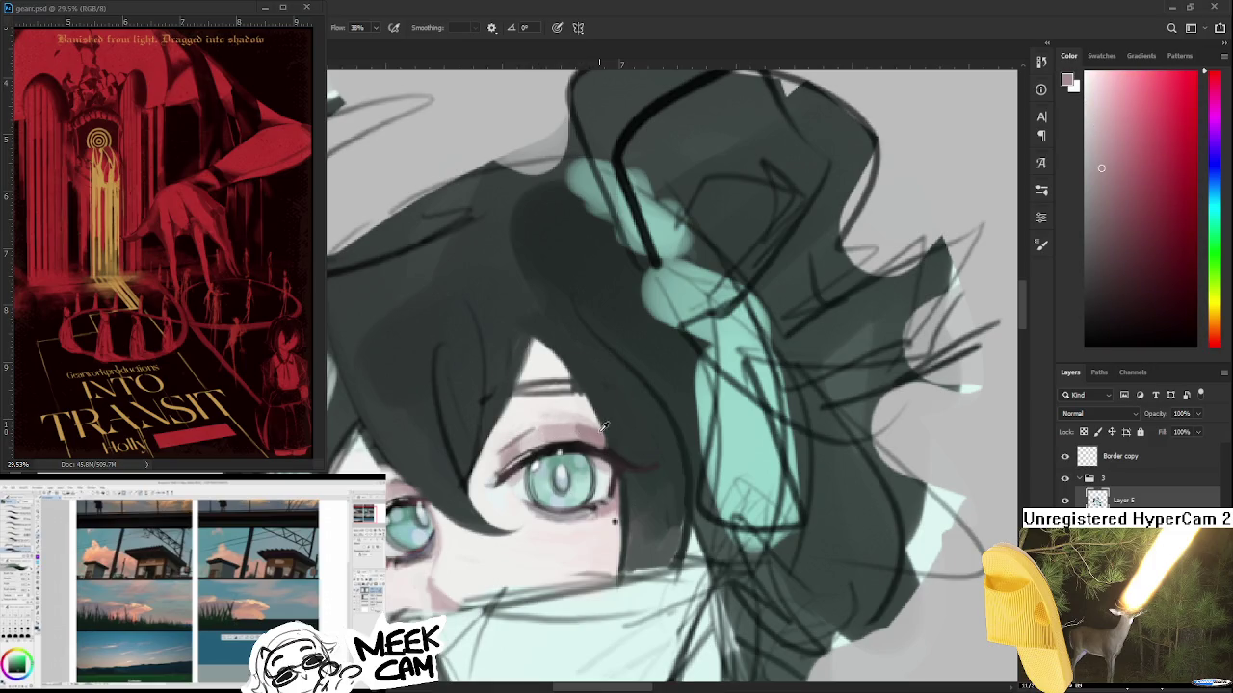
scroll(614, 521, down, 4)
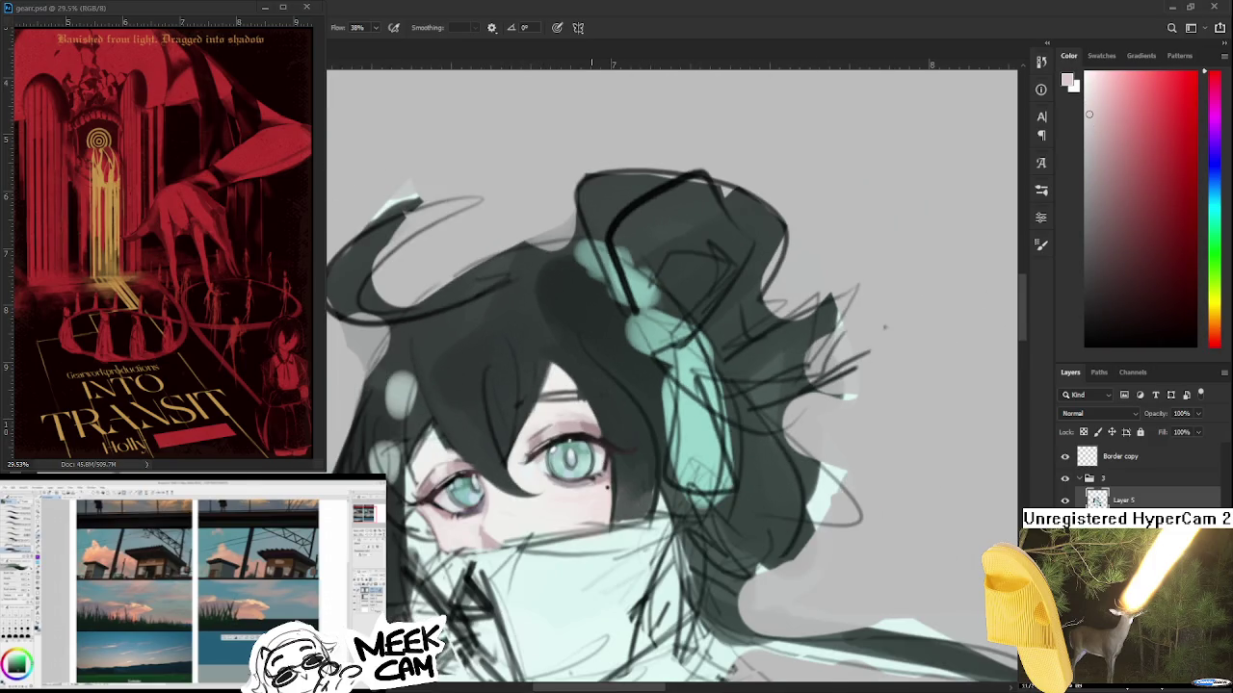
scroll(589, 416, up, 3)
drag(590, 416, 395, 487)
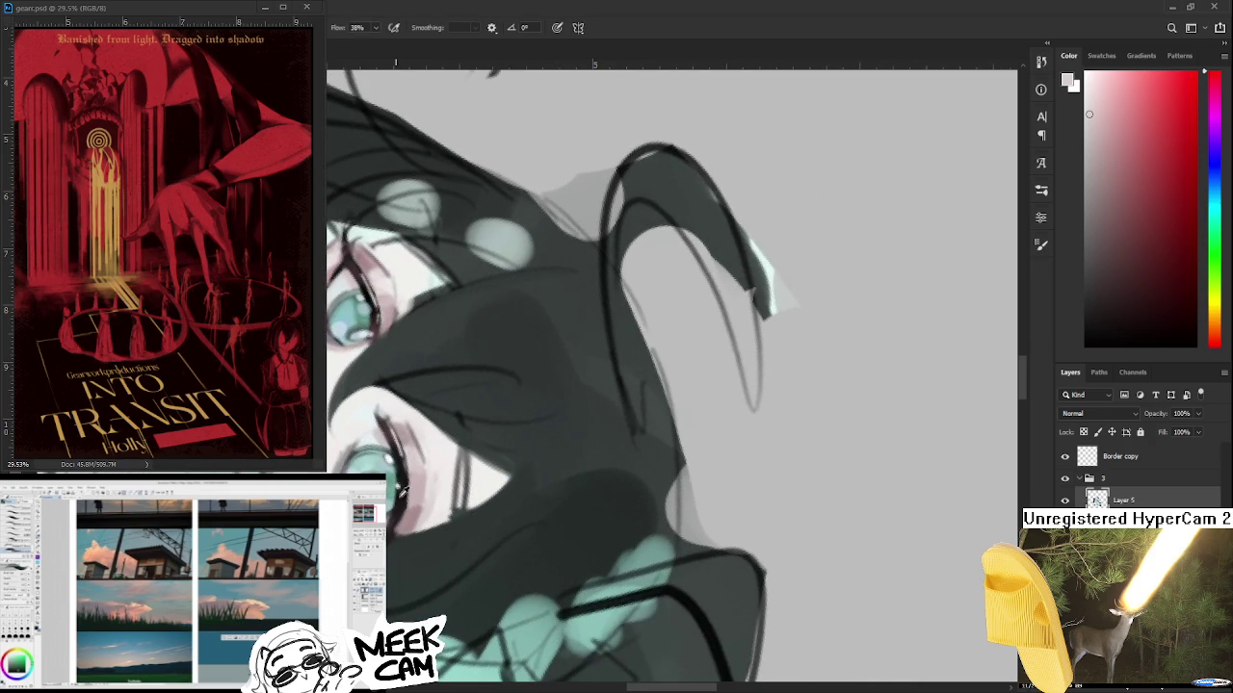
- Sample tones near the eye and paint dark strokes near the mouth
alt+click(406, 487)
alt+click(414, 502)
scroll(417, 498, up, 3)
alt+click(416, 523)
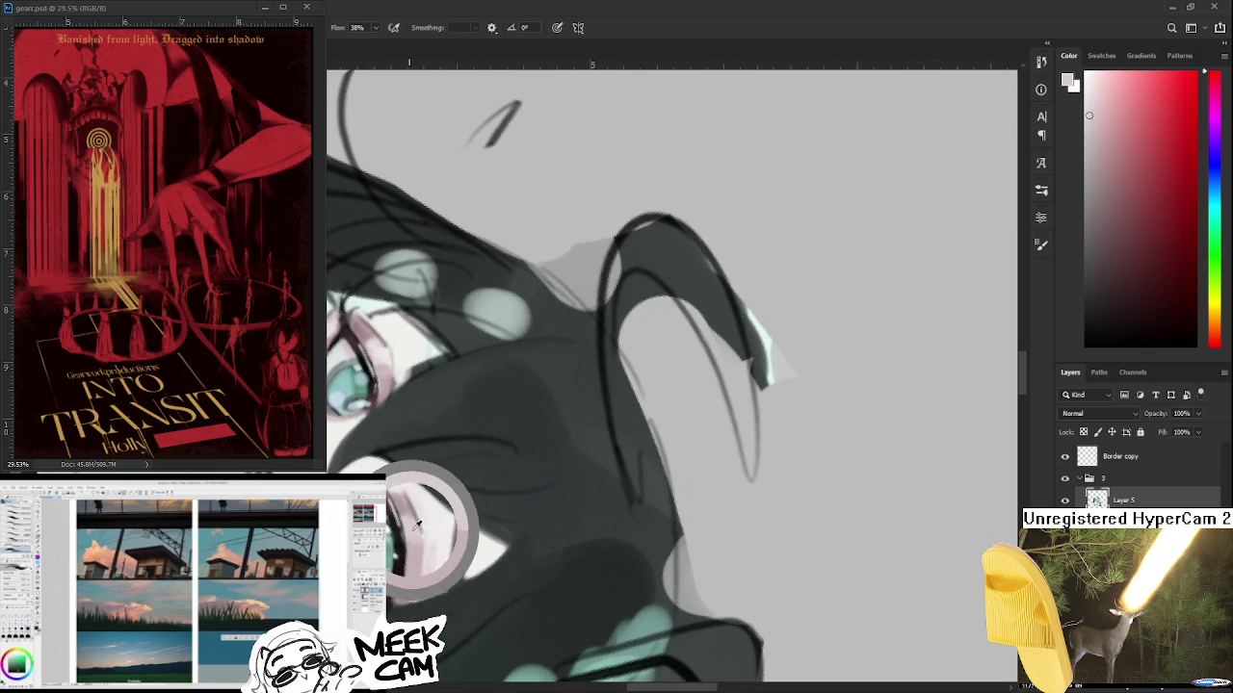
drag(453, 525, 458, 578)
alt+click(414, 515)
drag(445, 482, 451, 497)
- Resample colours near the eye and pan to bring the eyes and face into view
alt+click(413, 517)
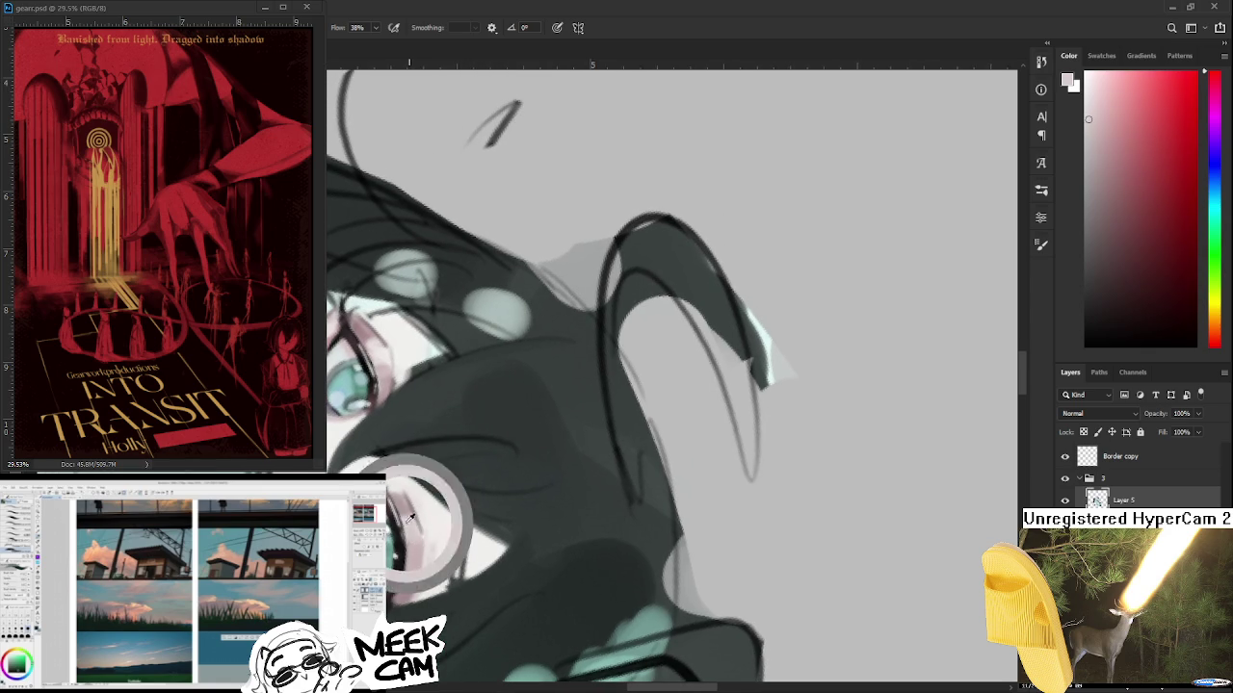
alt+click(414, 517)
alt+click(414, 517)
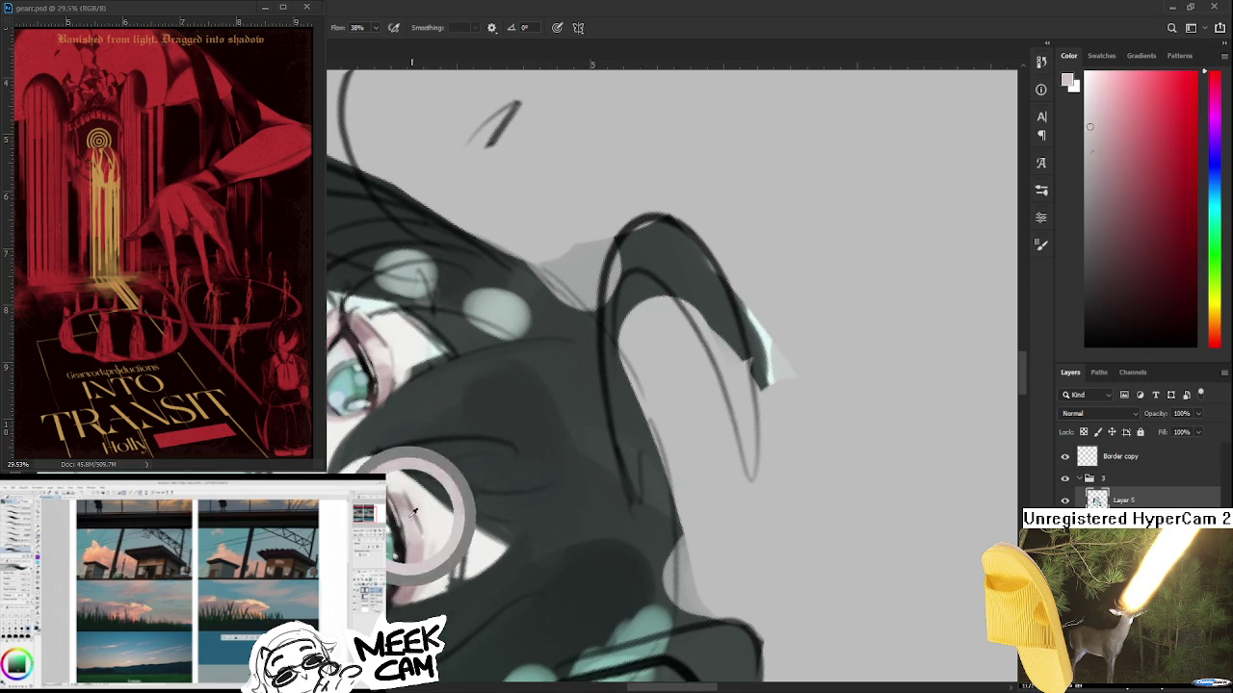
alt+click(414, 517)
alt+click(411, 526)
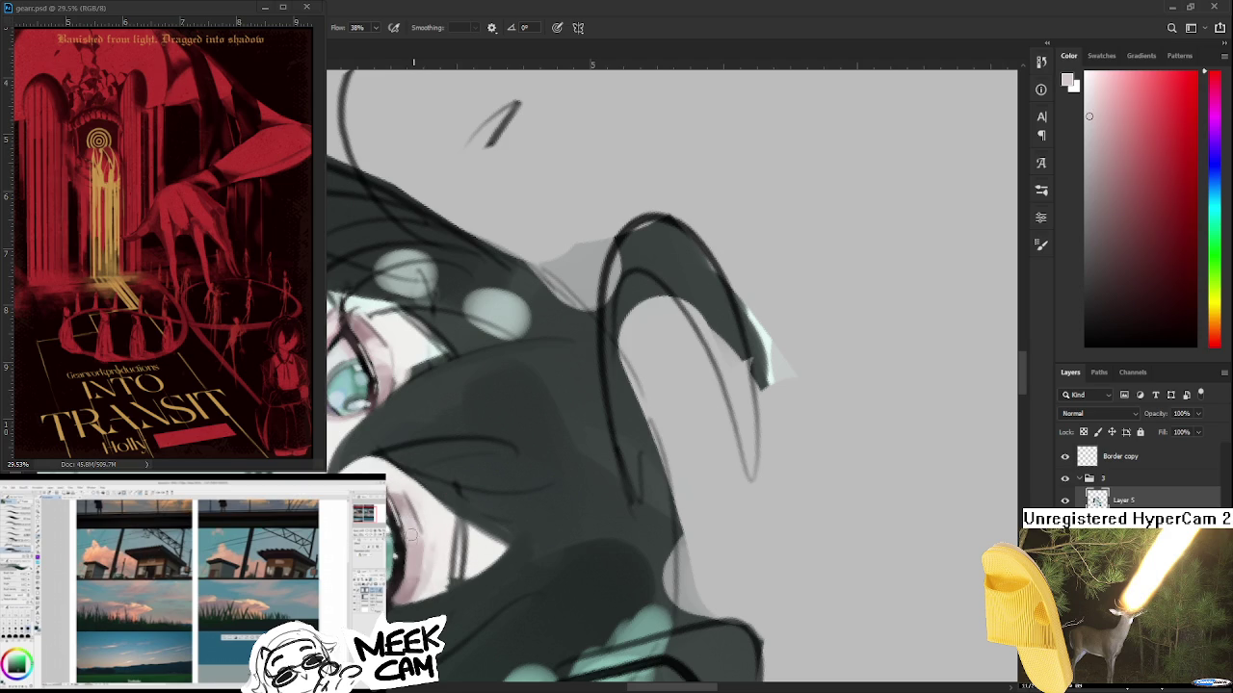
drag(411, 533, 672, 520)
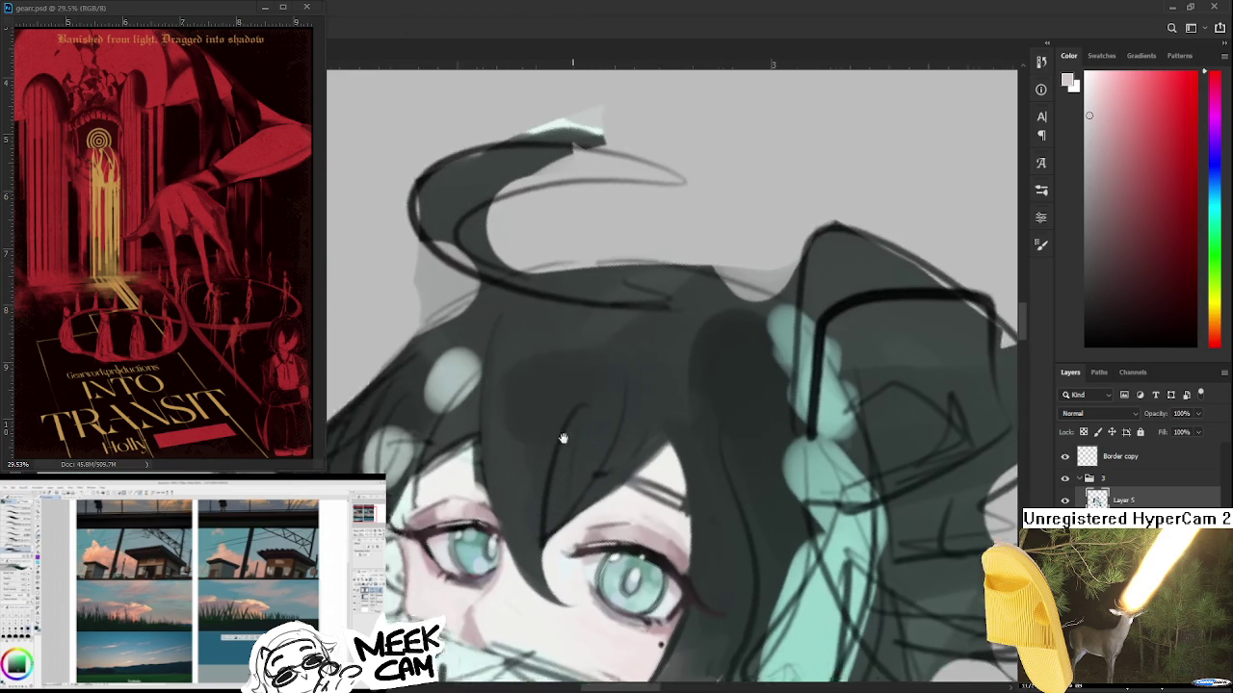
- Zoom in and sample the muted pink cheek tone and a near-white warm tone
scroll(665, 515, down, 2)
scroll(645, 501, down, 2)
scroll(621, 487, down, 1)
scroll(613, 478, up, 1)
scroll(612, 479, up, 1)
alt+click(433, 541)
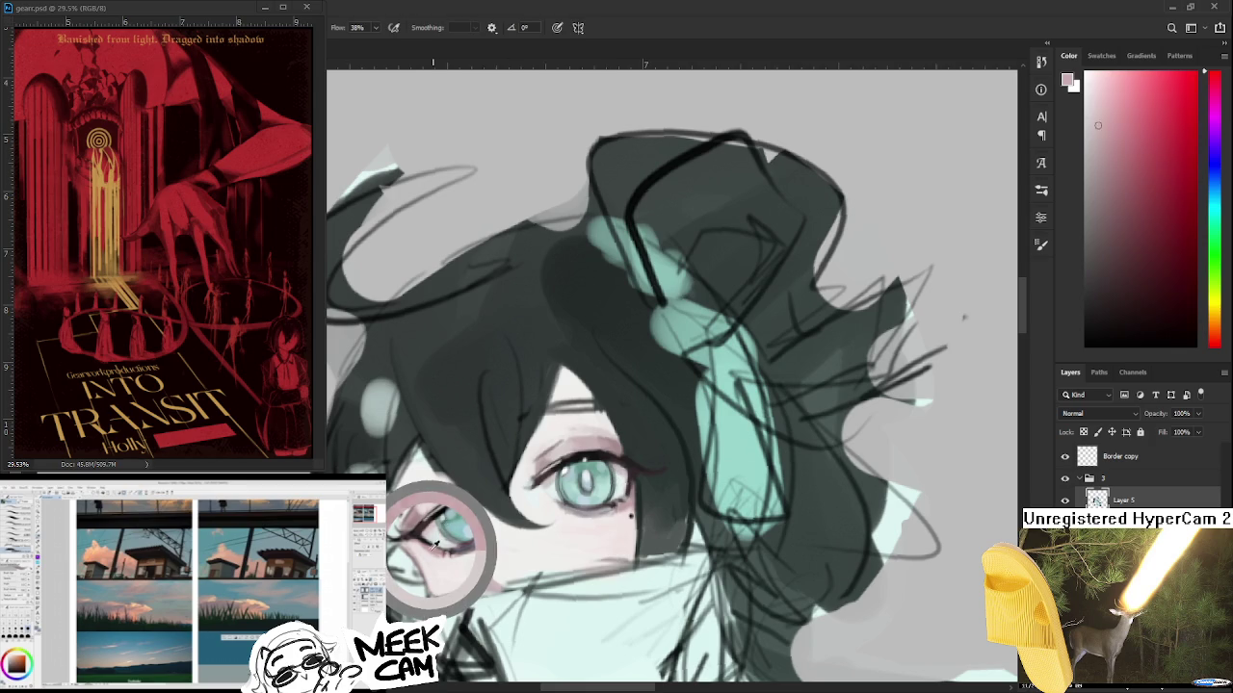
alt+click(545, 503)
alt+click(445, 544)
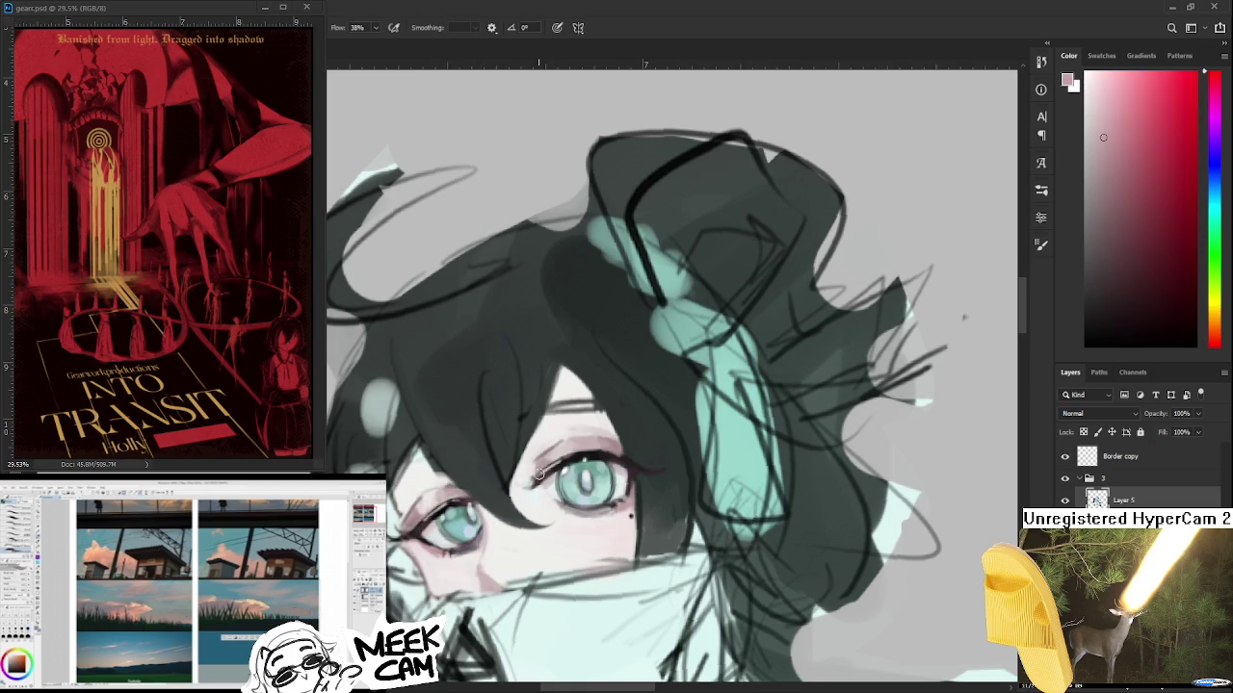
- Sample near-white from the right eye and pink from the left eye area
alt+click(553, 501)
alt+click(551, 497)
alt+click(555, 505)
alt+click(549, 496)
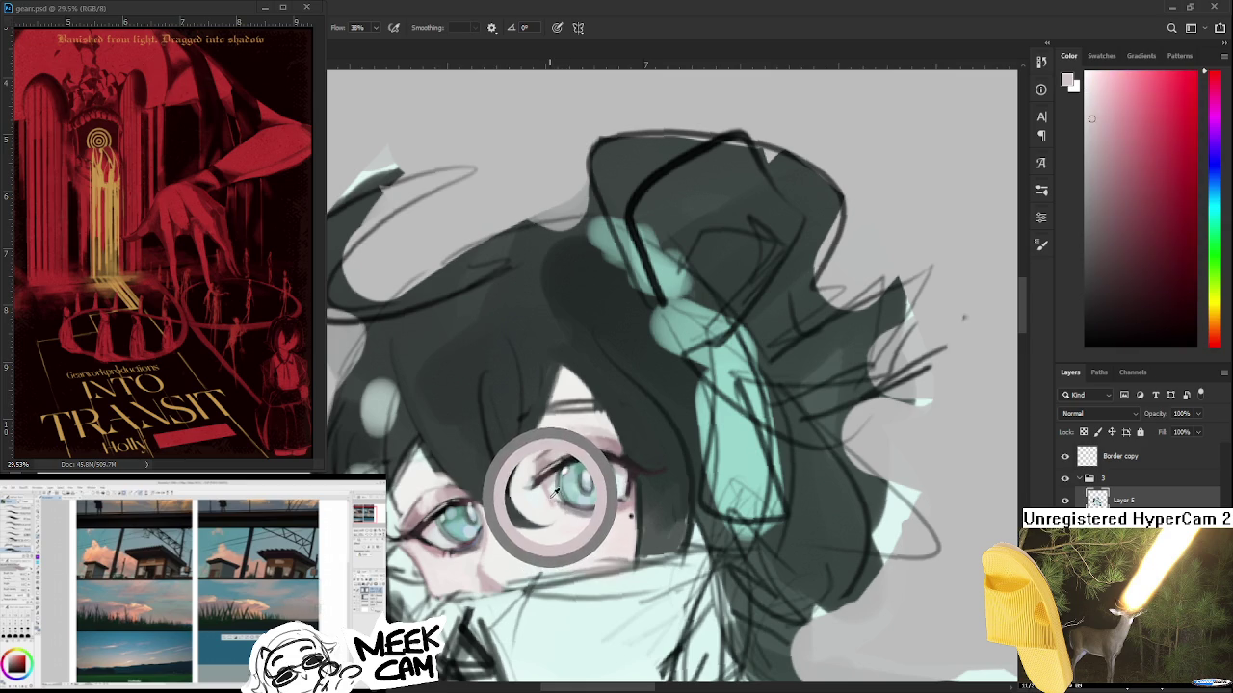
alt+click(441, 520)
alt+click(443, 544)
alt+click(432, 525)
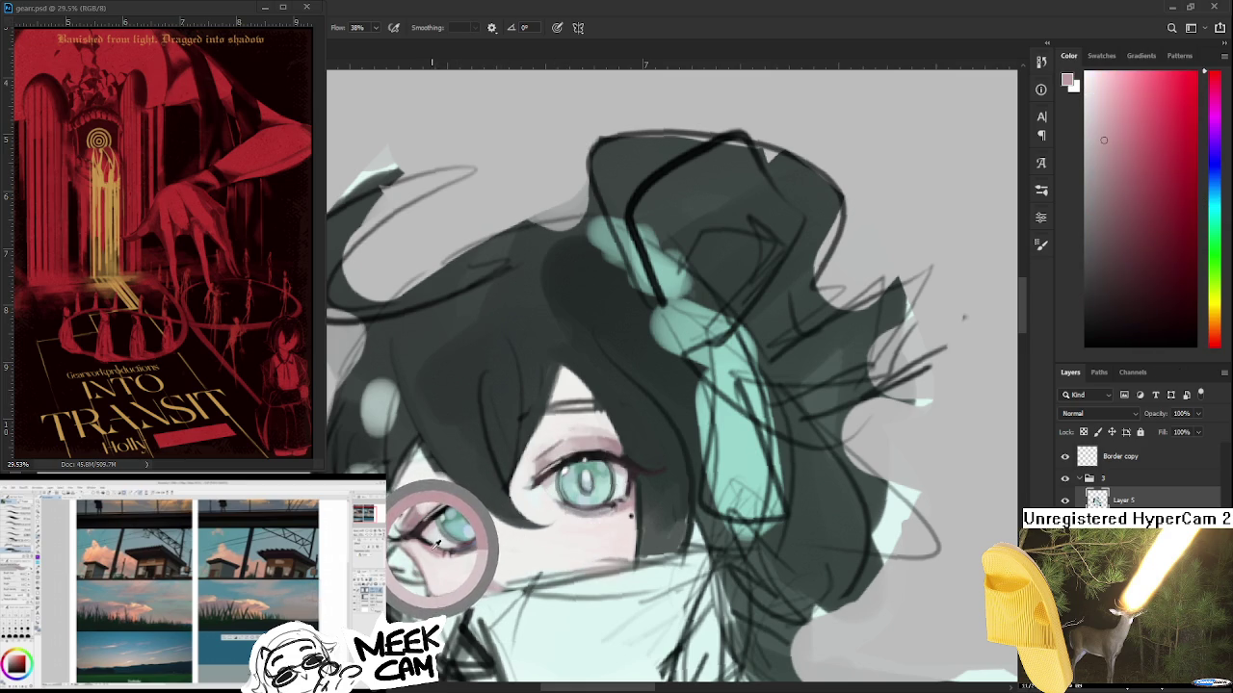
- Pick and refine near-white light tones from the right eye
alt+click(544, 493)
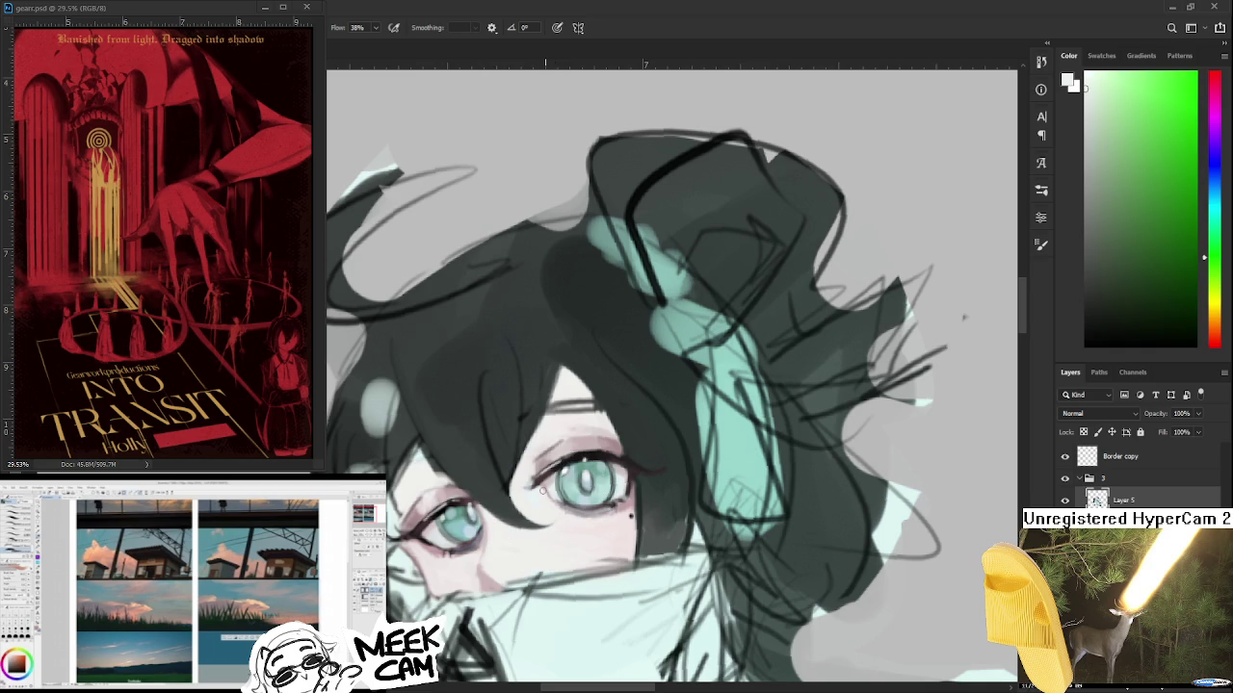
alt+click(544, 502)
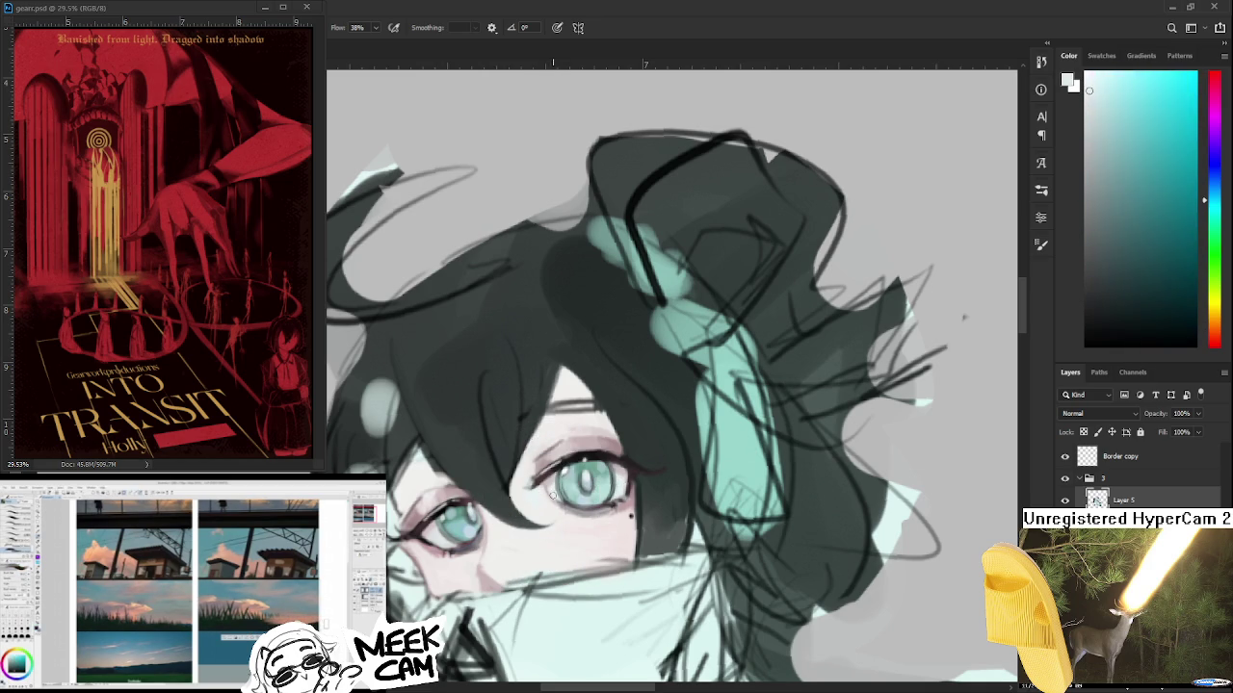
alt+click(552, 502)
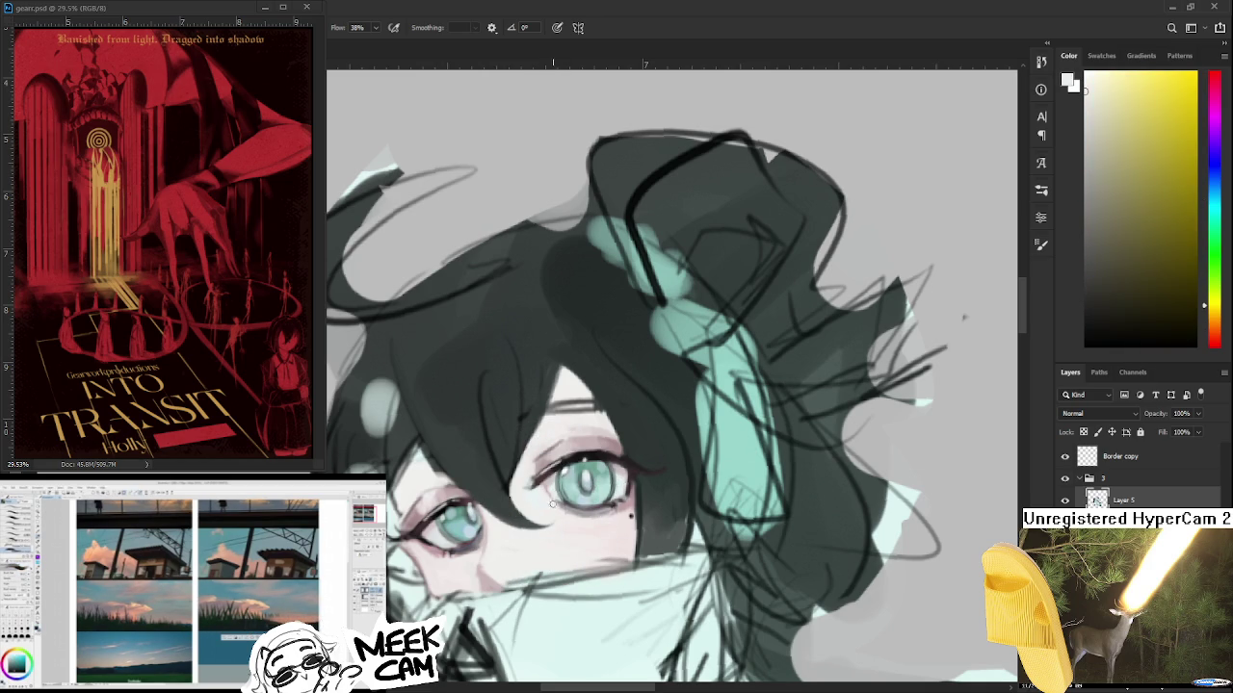
alt+click(554, 501)
alt+click(544, 491)
scroll(558, 501, down, 2)
scroll(557, 496, down, 2)
scroll(552, 489, down, 1)
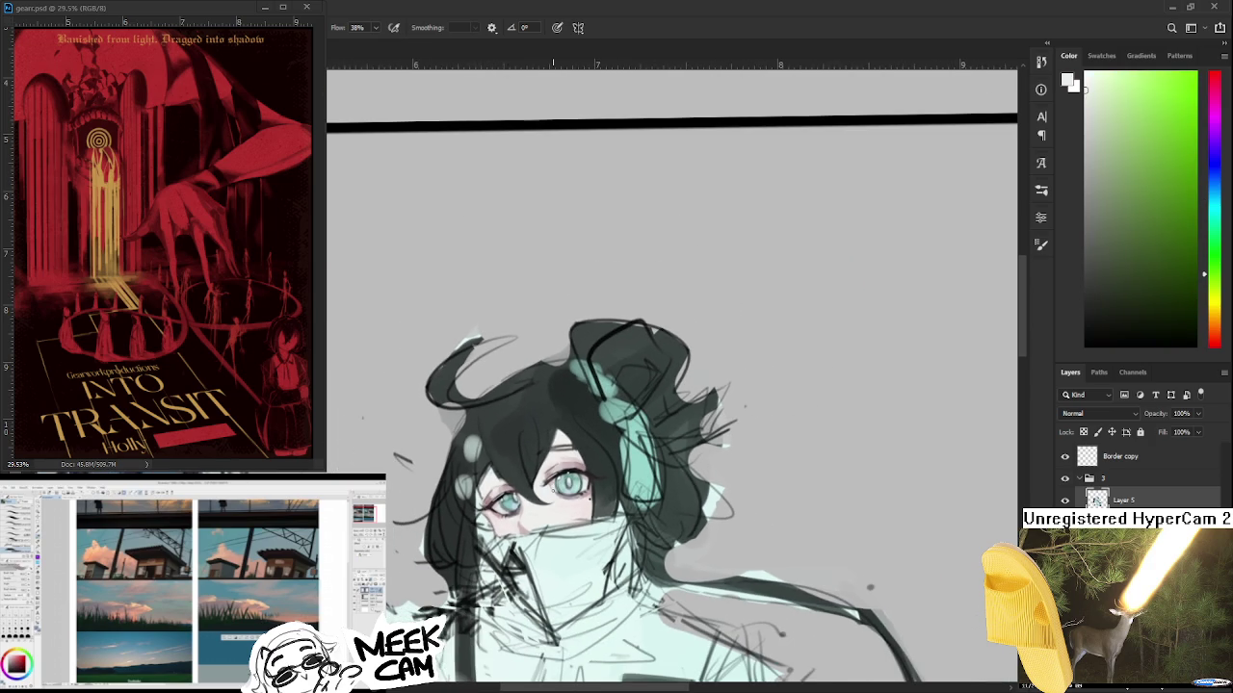
scroll(554, 488, up, 1)
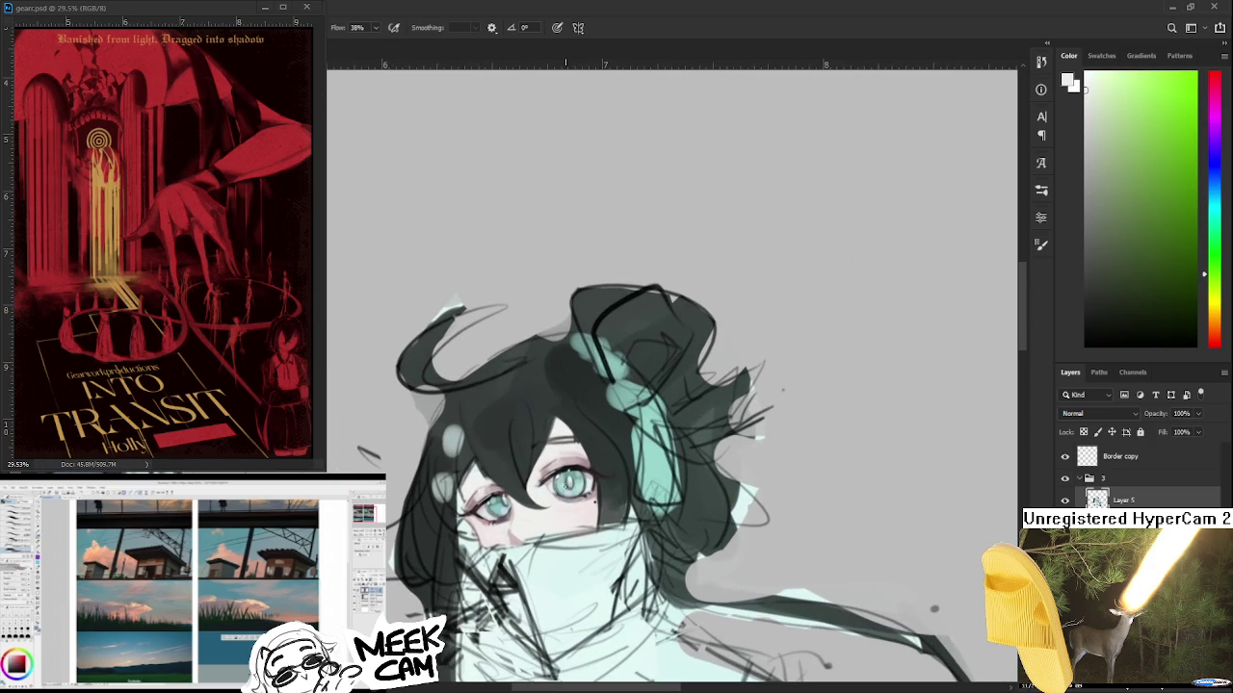
scroll(567, 486, up, 1)
scroll(566, 487, up, 1)
scroll(569, 487, down, 2)
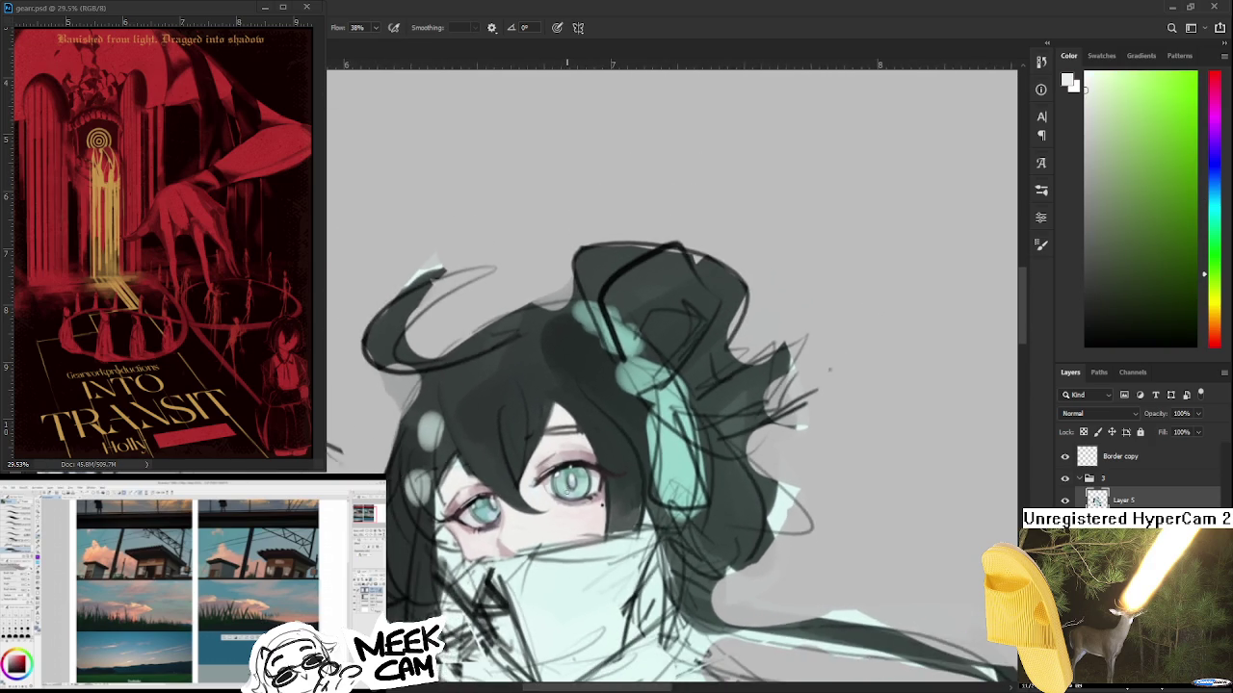
scroll(572, 487, down, 2)
scroll(572, 486, down, 1)
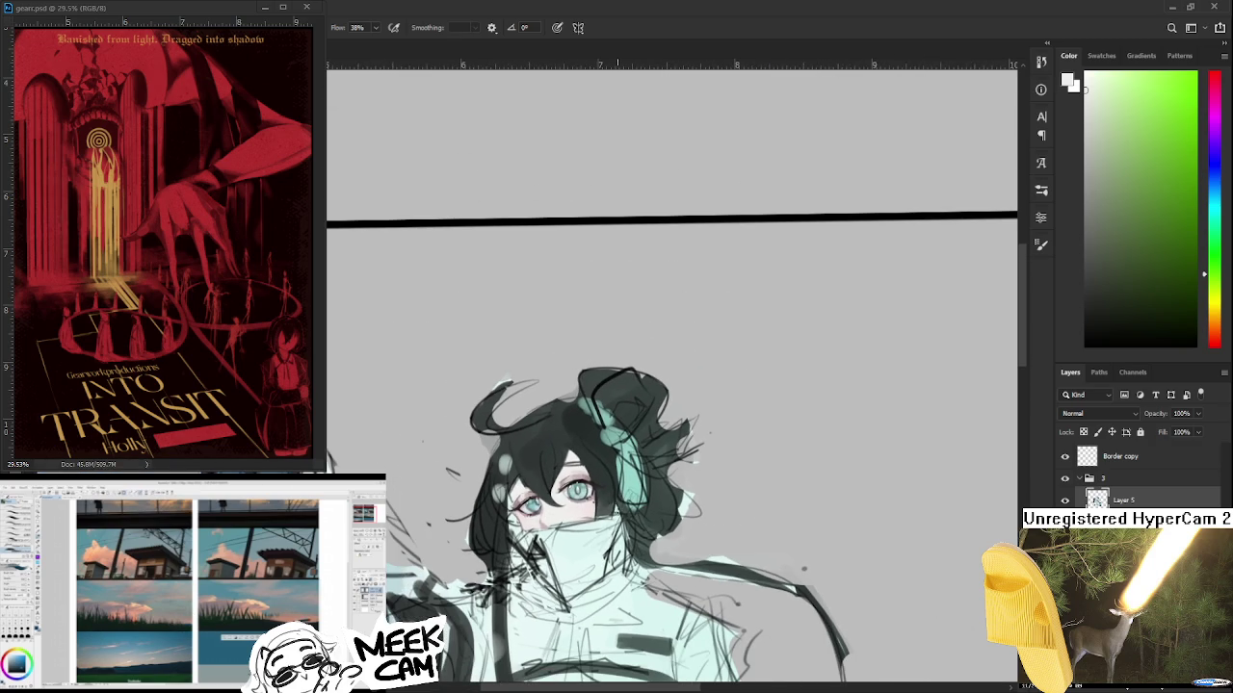
scroll(617, 488, up, 1)
scroll(614, 488, up, 1)
scroll(612, 488, up, 1)
scroll(610, 488, down, 3)
scroll(610, 488, down, 2)
scroll(608, 488, up, 2)
scroll(607, 489, up, 1)
scroll(606, 496, up, 1)
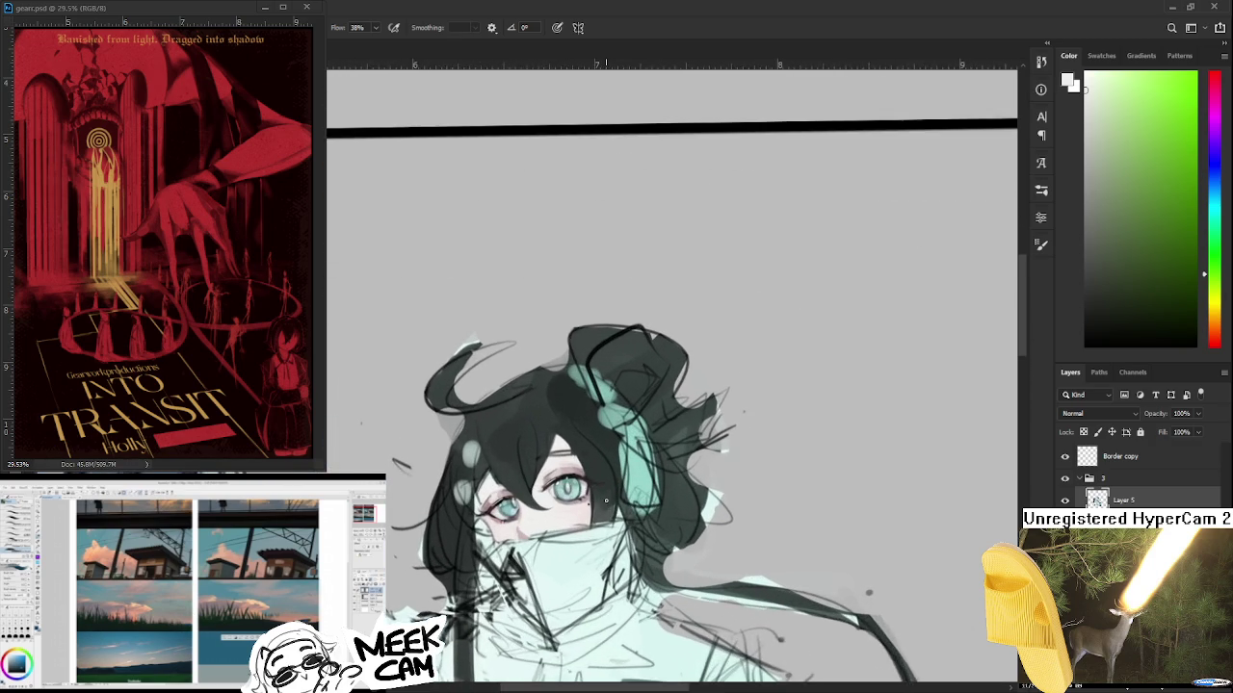
scroll(606, 500, up, 1)
scroll(602, 505, up, 1)
scroll(600, 509, up, 2)
scroll(599, 511, down, 1)
scroll(597, 514, down, 1)
scroll(594, 517, down, 2)
scroll(590, 523, down, 1)
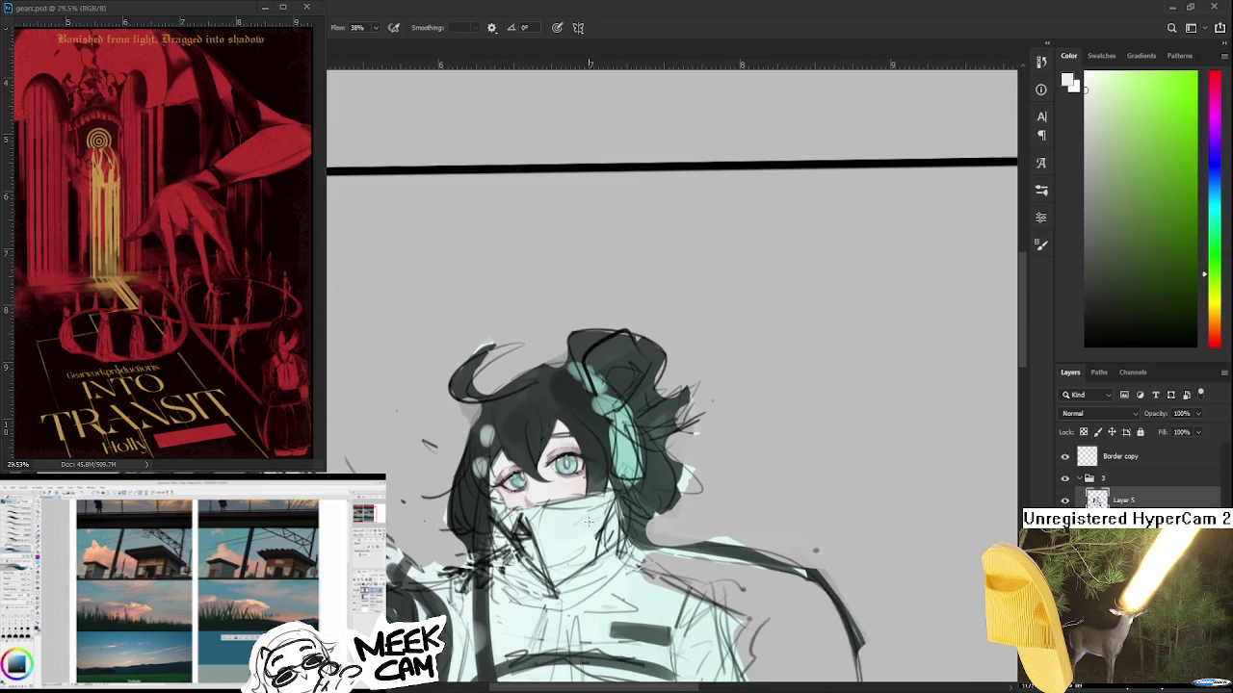
scroll(569, 510, down, 1)
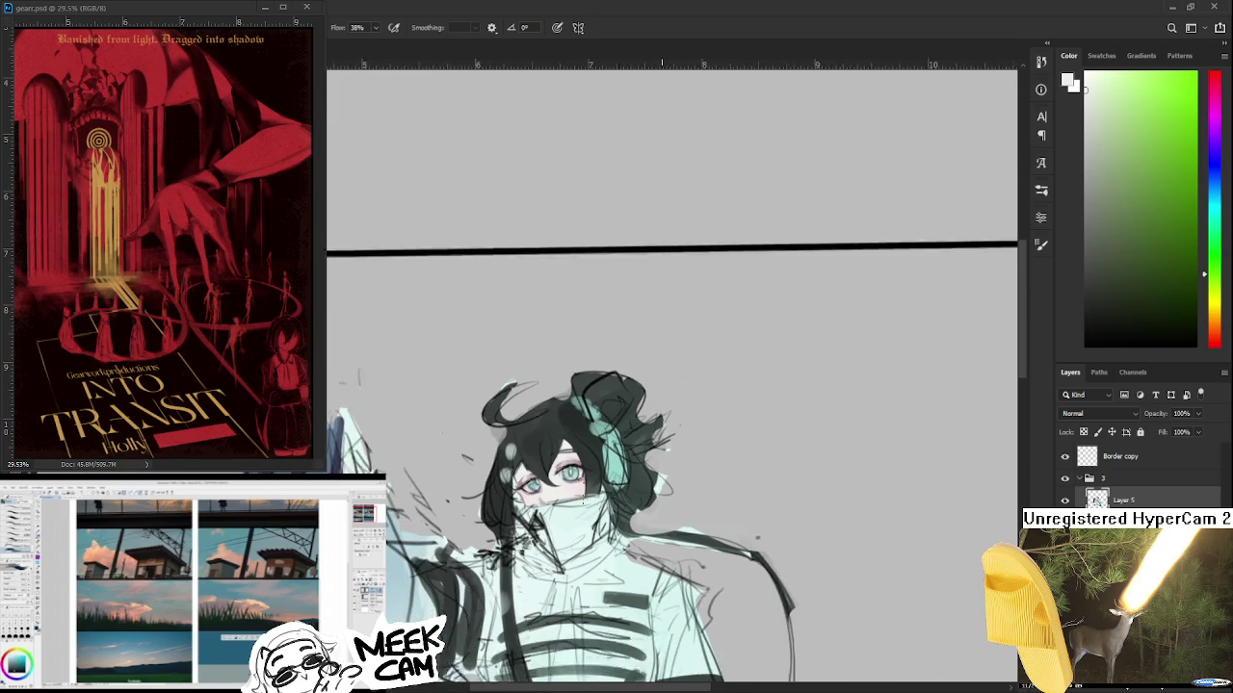
scroll(569, 510, down, 1)
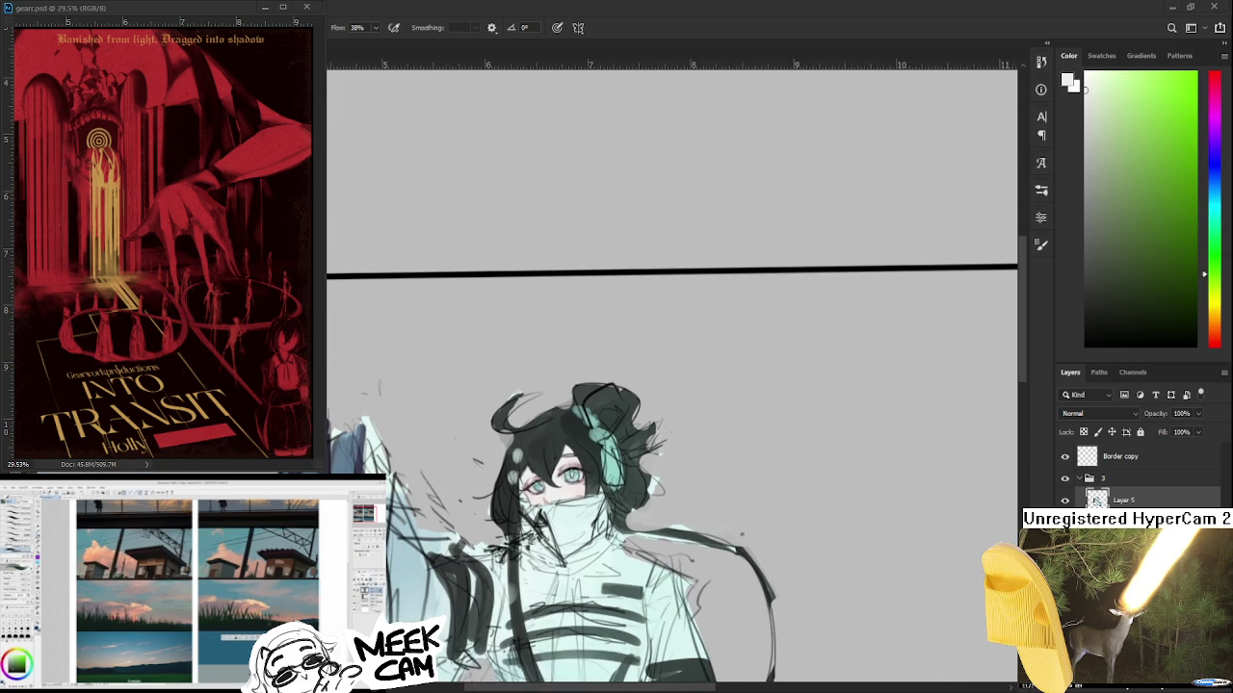
double_click(1066, 502)
double_click(1066, 502)
scroll(628, 489, up, 1)
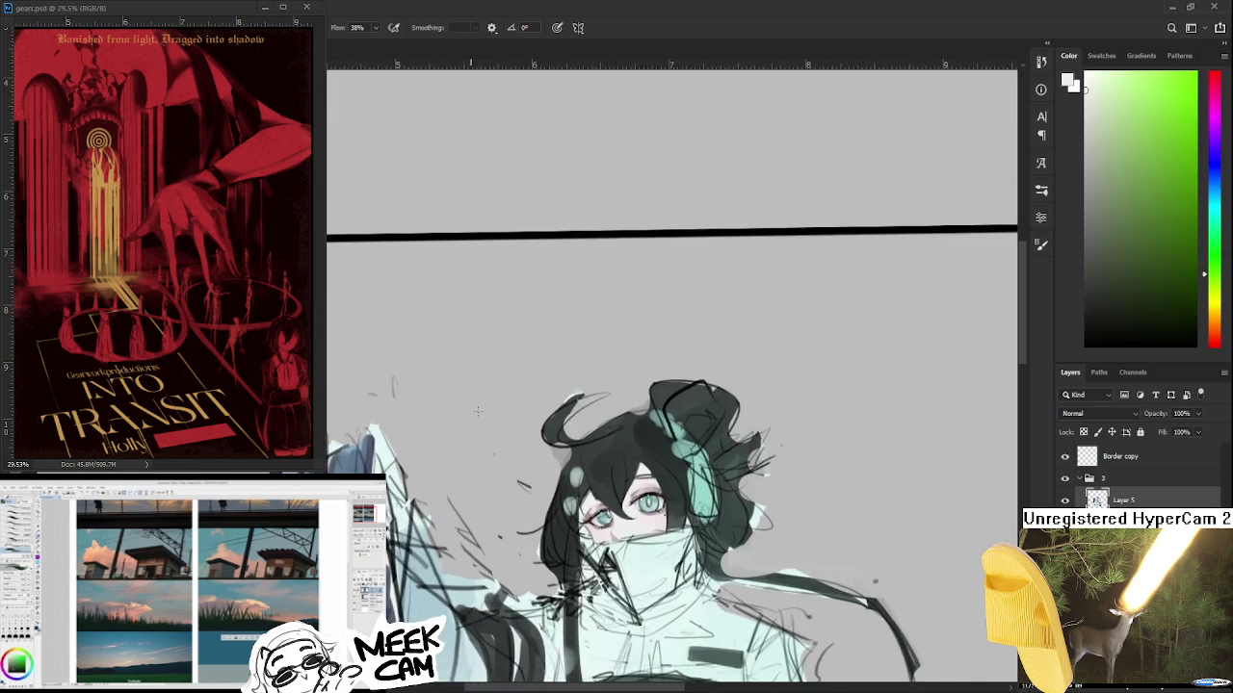
scroll(628, 489, up, 2)
scroll(628, 489, up, 2)
drag(628, 489, 580, 482)
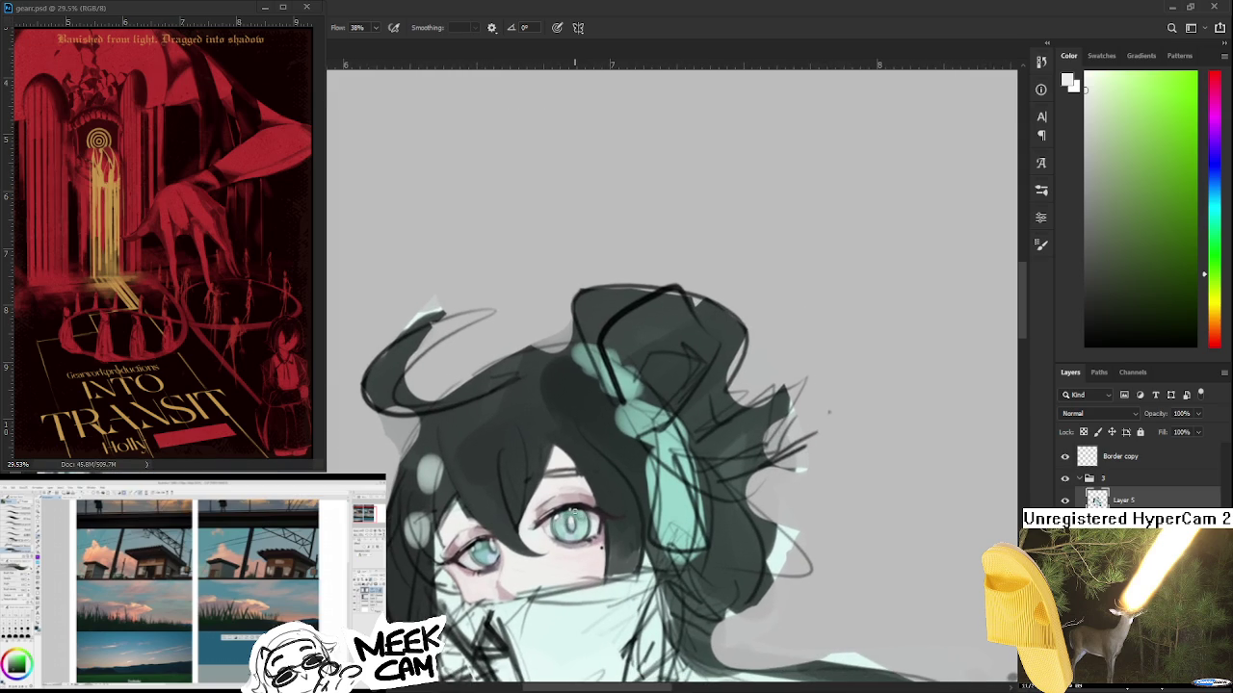
- Frame the face and hair, sampling near-black and dark teal hair colours
drag(485, 469, 456, 443)
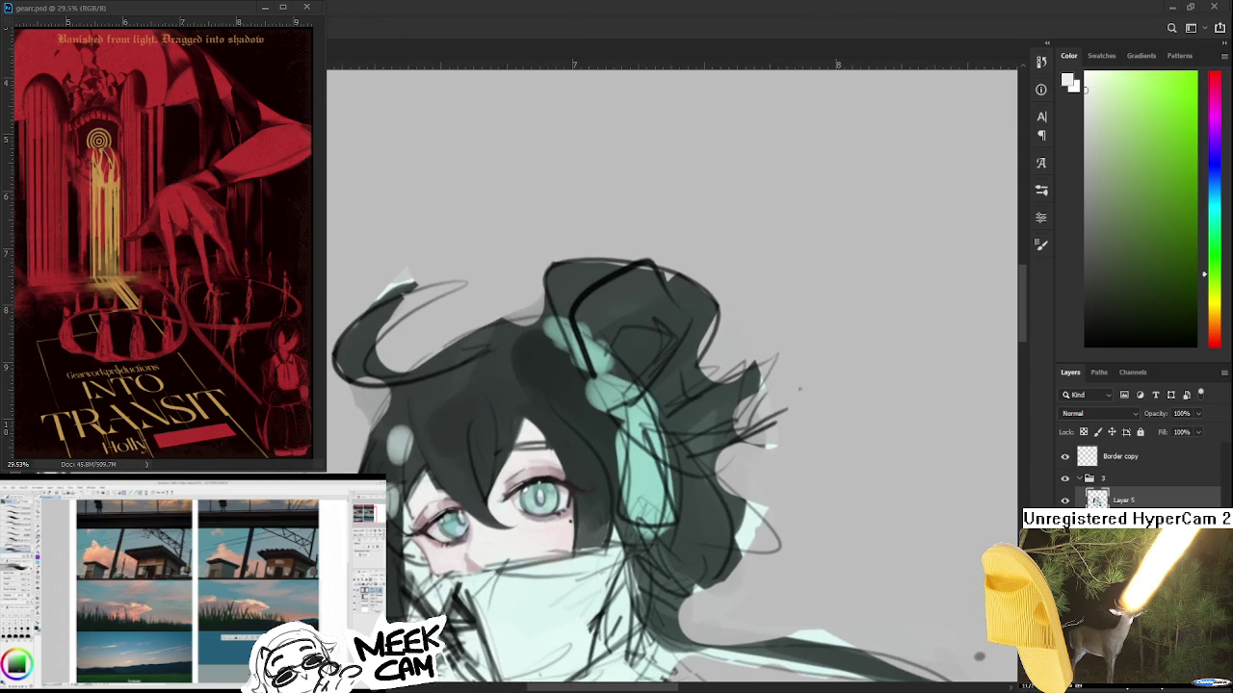
mouse_move(513, 452)
mouse_down()
mouse_move(599, 435)
mouse_move(453, 451)
mouse_up()
alt+click(414, 463)
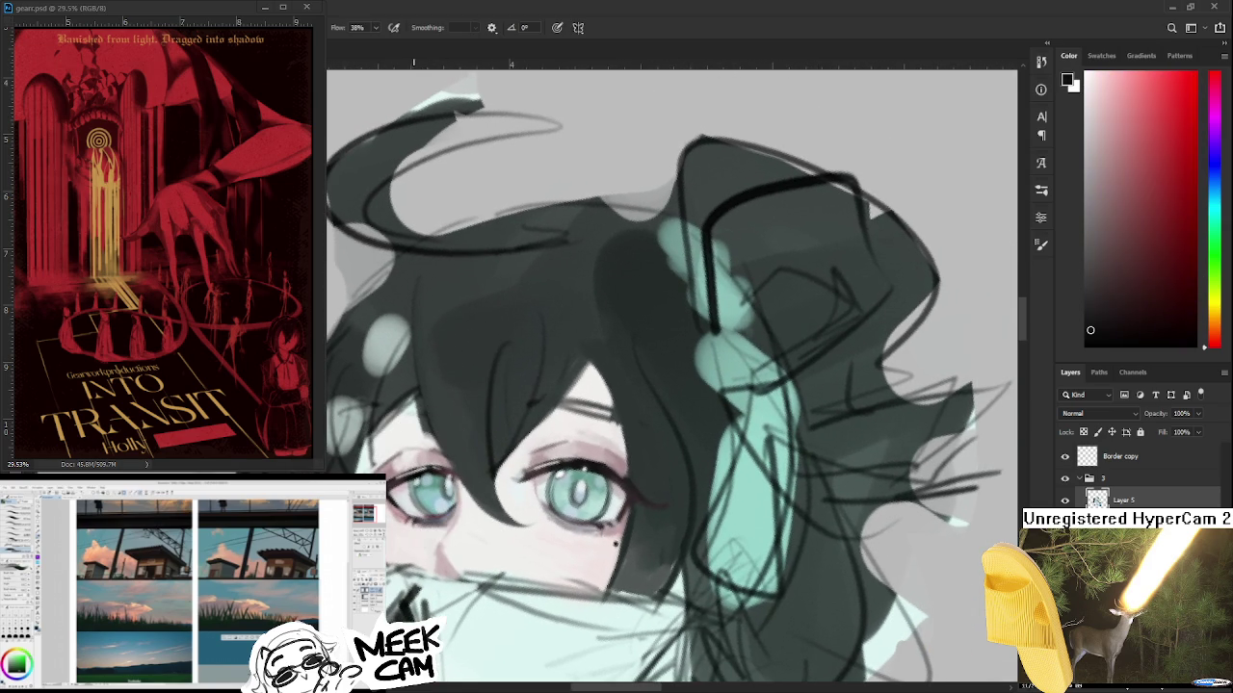
mouse_move(421, 338)
mouse_down()
mouse_move(382, 346)
mouse_move(448, 531)
mouse_move(452, 510)
mouse_up()
alt+click(426, 487)
alt+click(414, 432)
alt+click(409, 451)
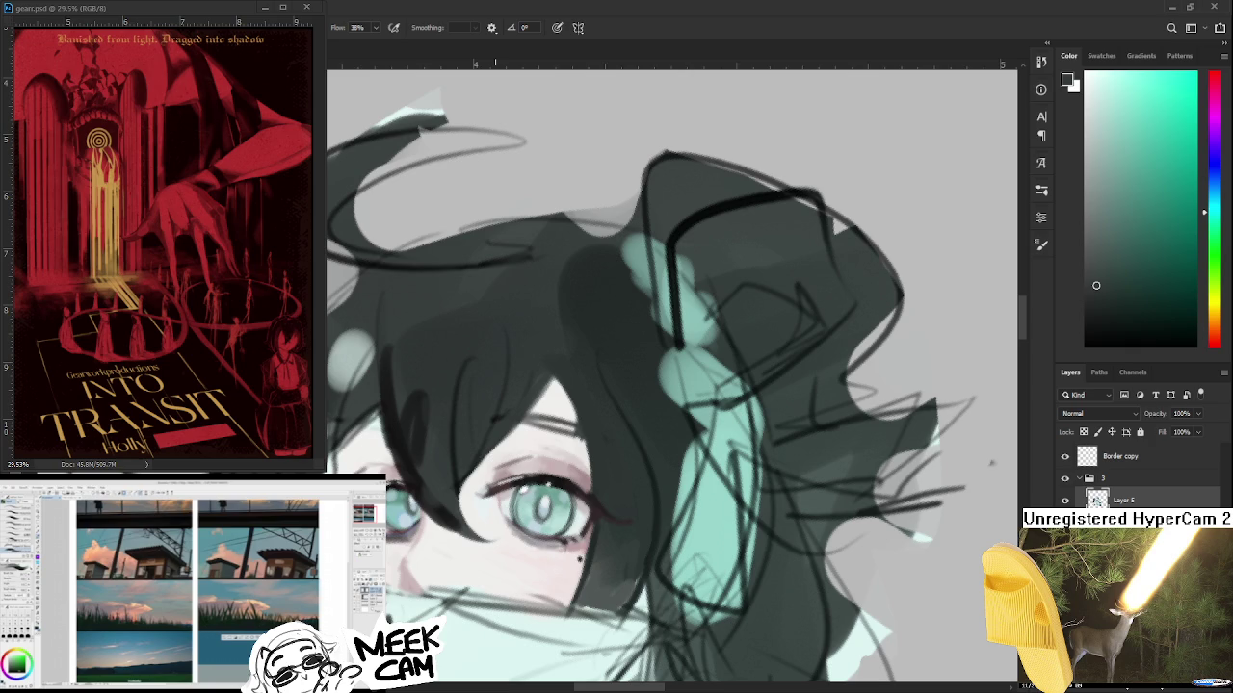
- Paint dark teal hair strands between the eyes, resampling darker and lighter teals
mouse_move(435, 397)
mouse_down()
mouse_move(464, 455)
mouse_move(449, 520)
mouse_up()
alt+click(434, 513)
alt+click(463, 553)
drag(460, 447, 453, 520)
alt+click(440, 495)
mouse_move(434, 439)
mouse_down()
mouse_move(445, 538)
mouse_move(494, 567)
mouse_up()
alt+click(441, 495)
alt+click(435, 498)
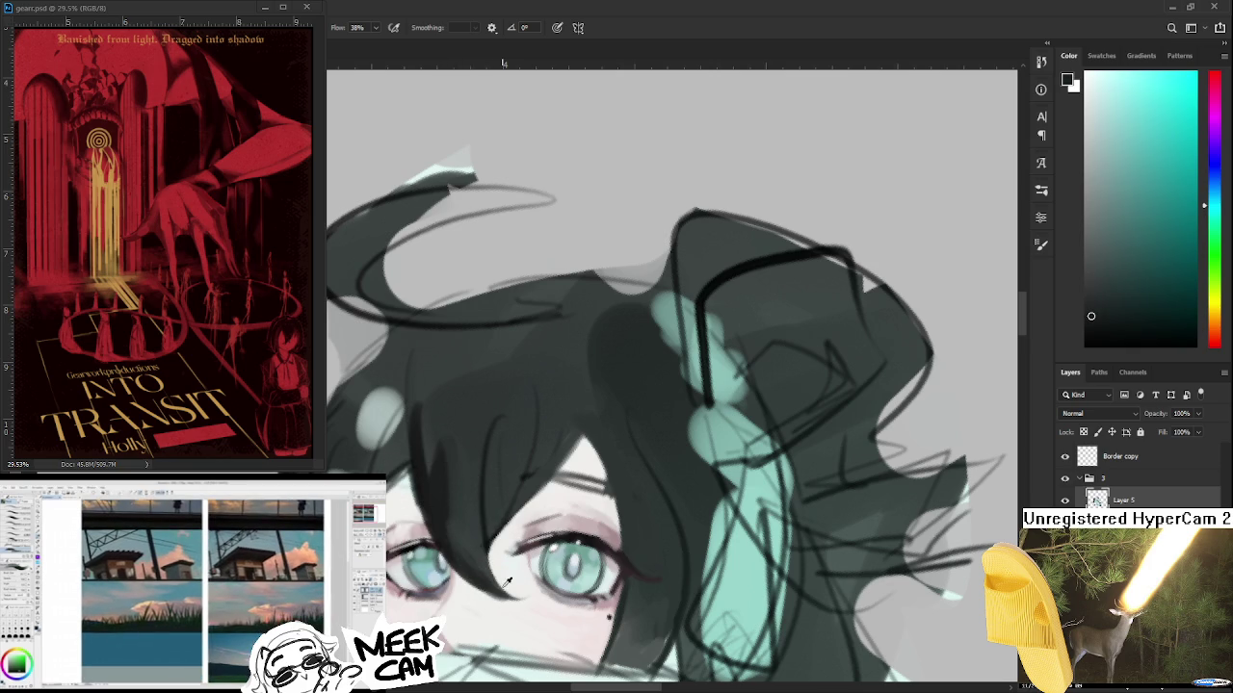
alt+click(487, 578)
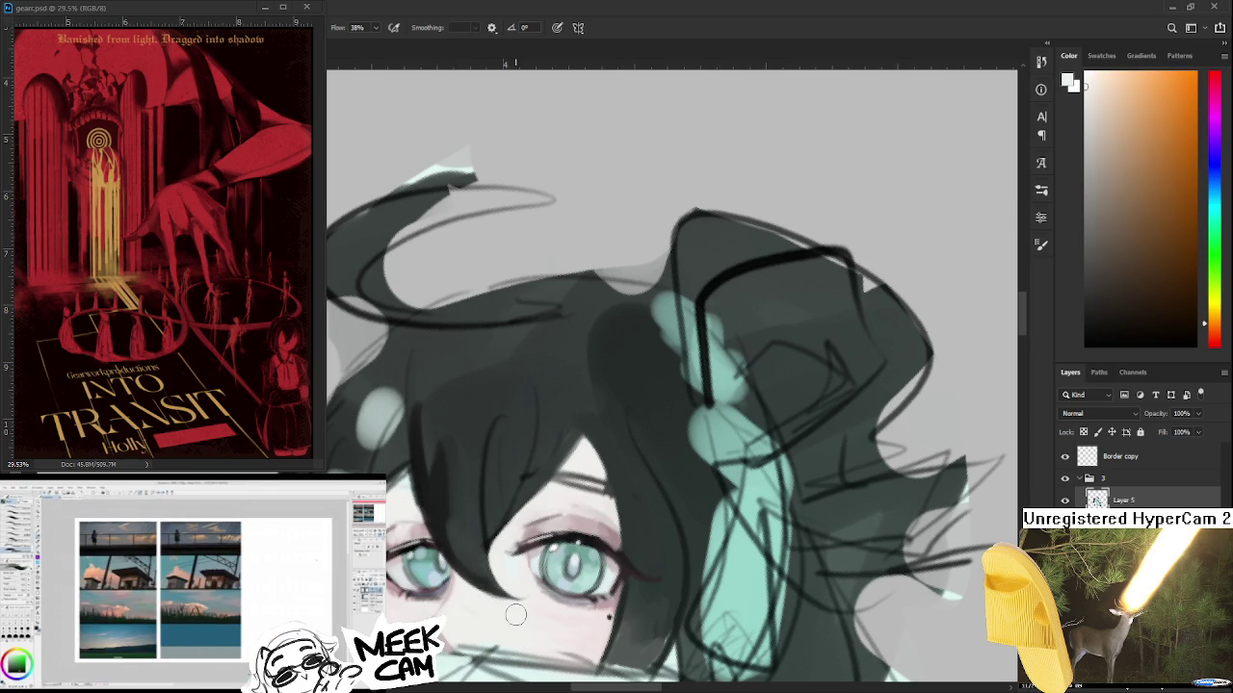
- Sample dark teal and darker greens along the hair strand
scroll(487, 522, up, 1)
alt+click(457, 427)
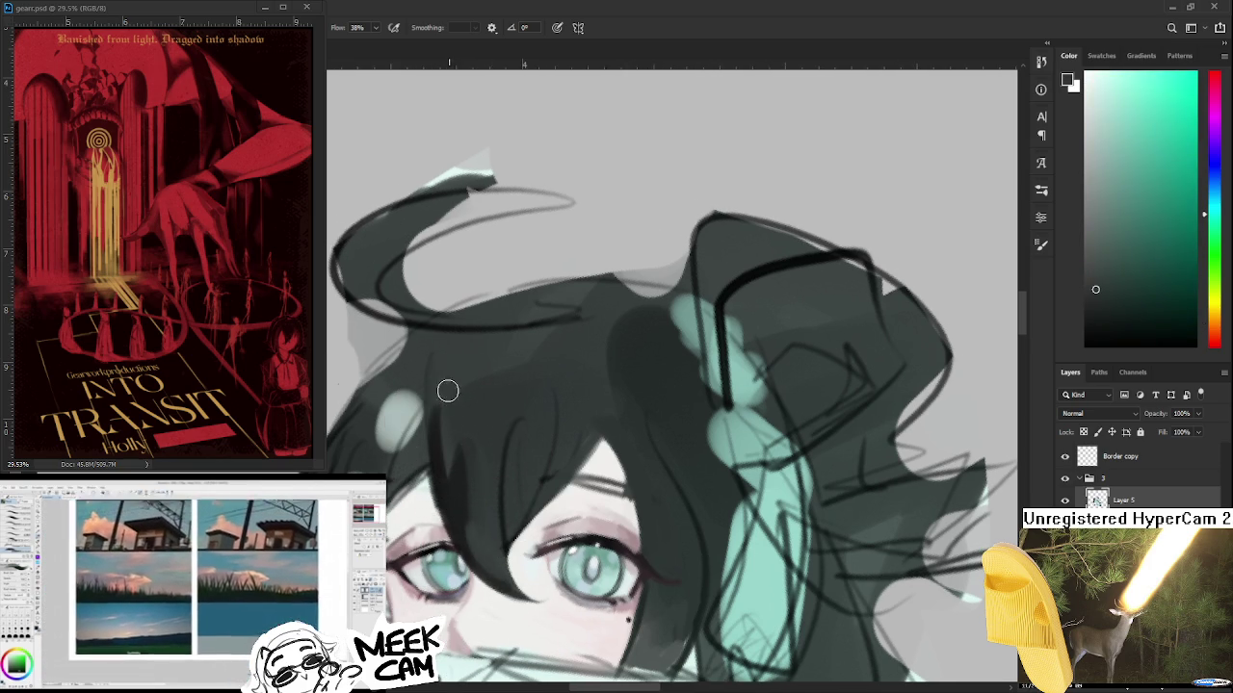
alt+click(443, 464)
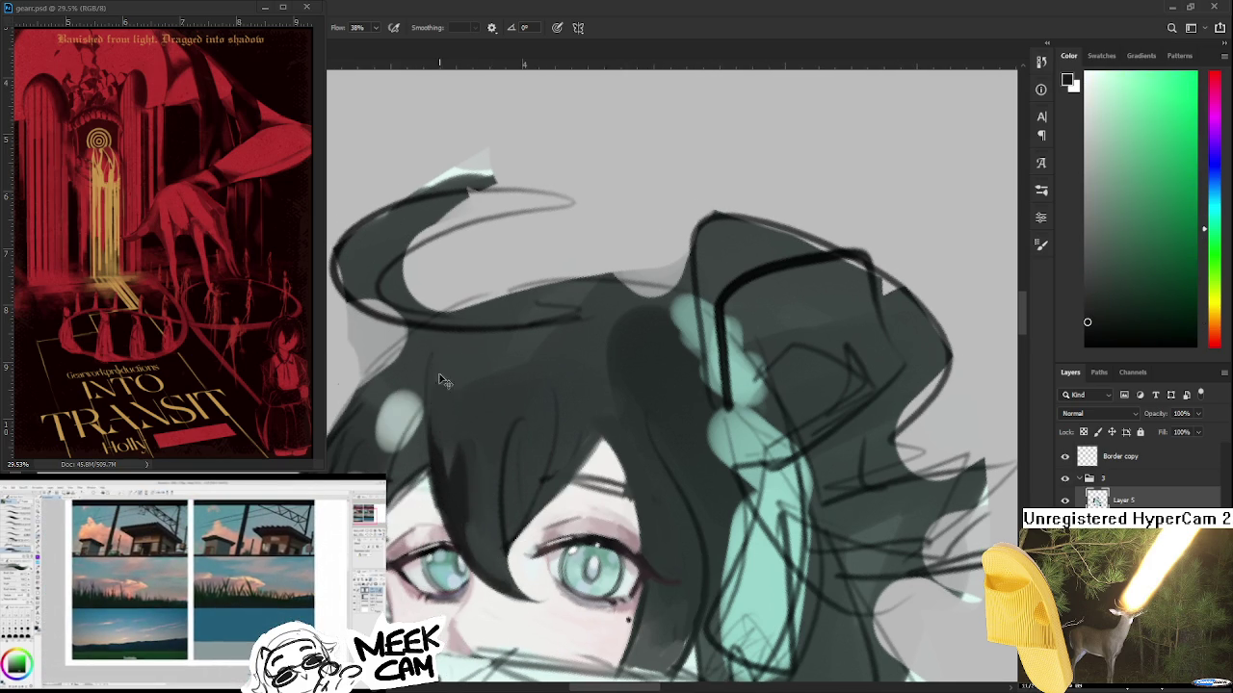
drag(448, 364, 444, 417)
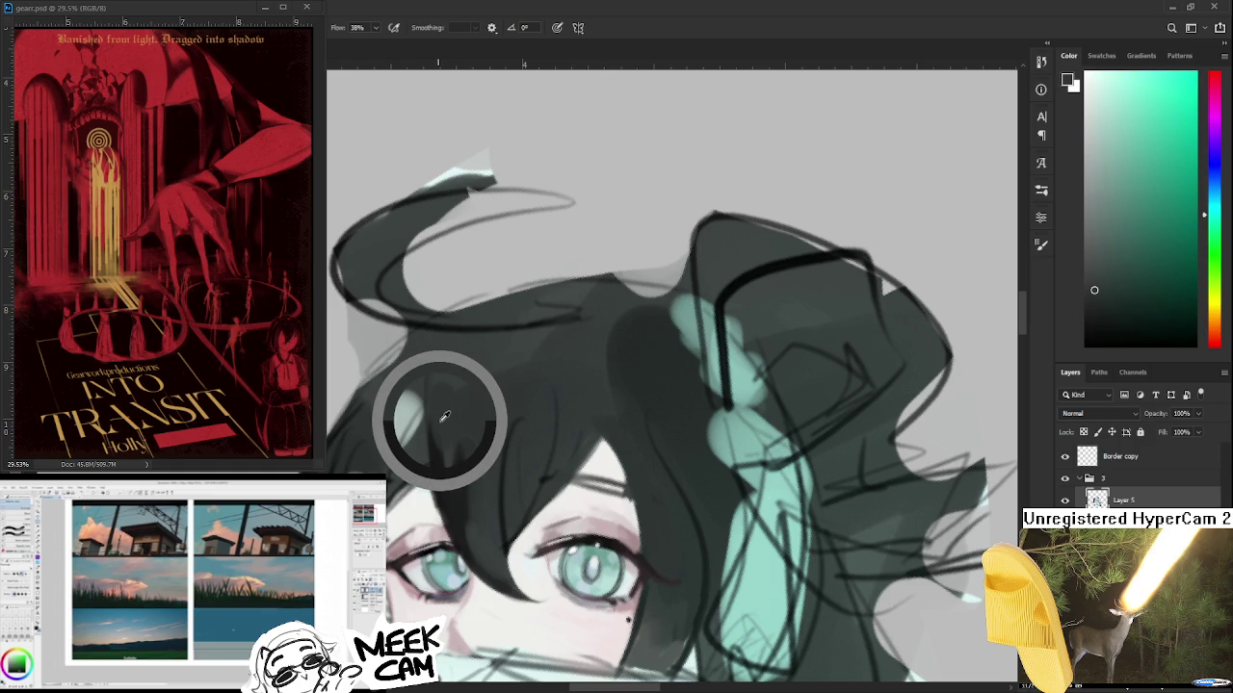
drag(444, 417, 438, 445)
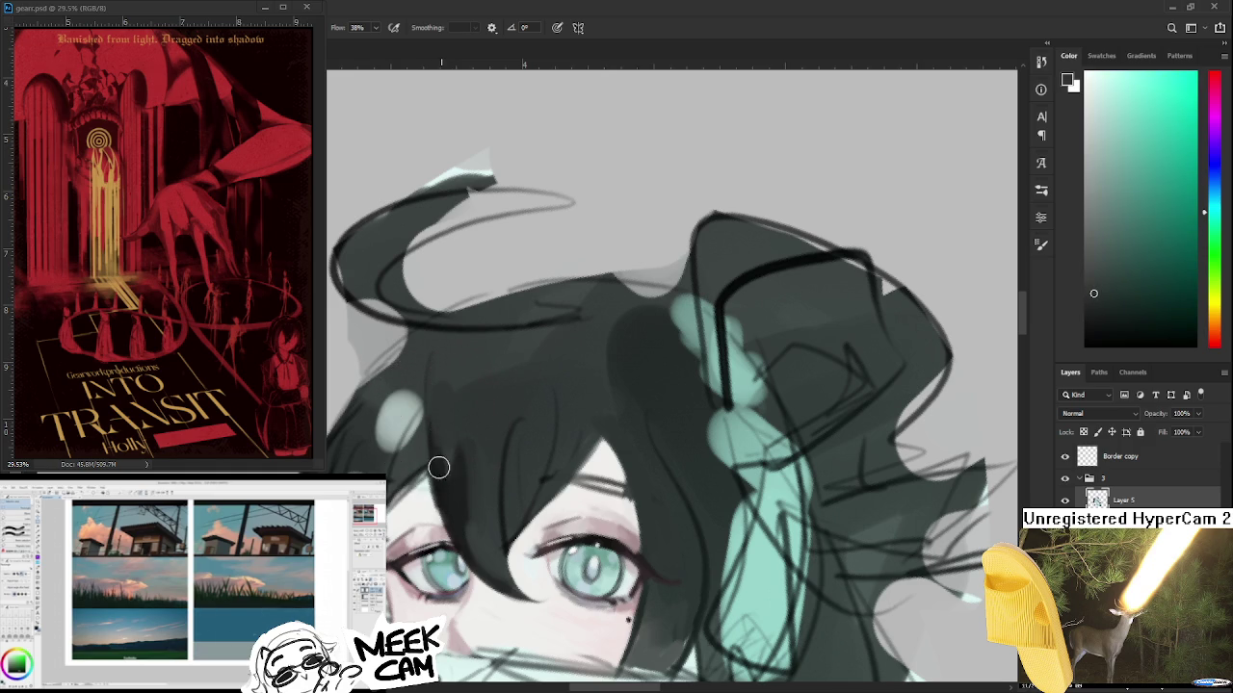
alt+click(453, 493)
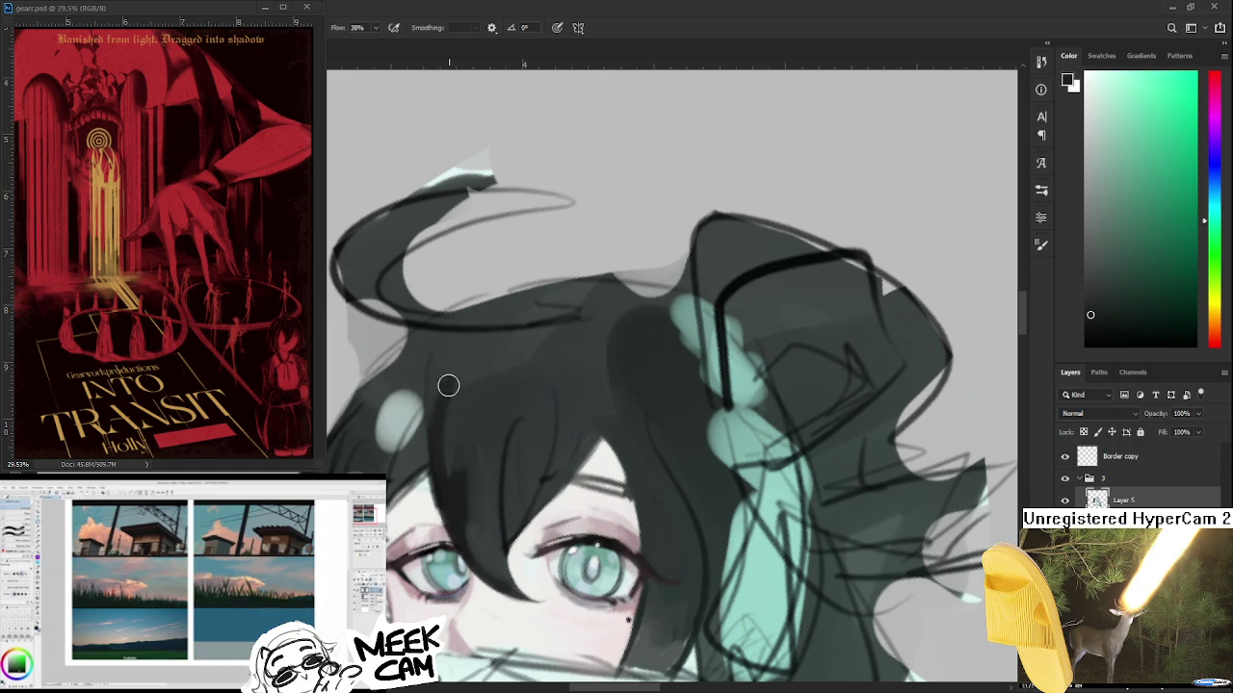
alt+click(467, 437)
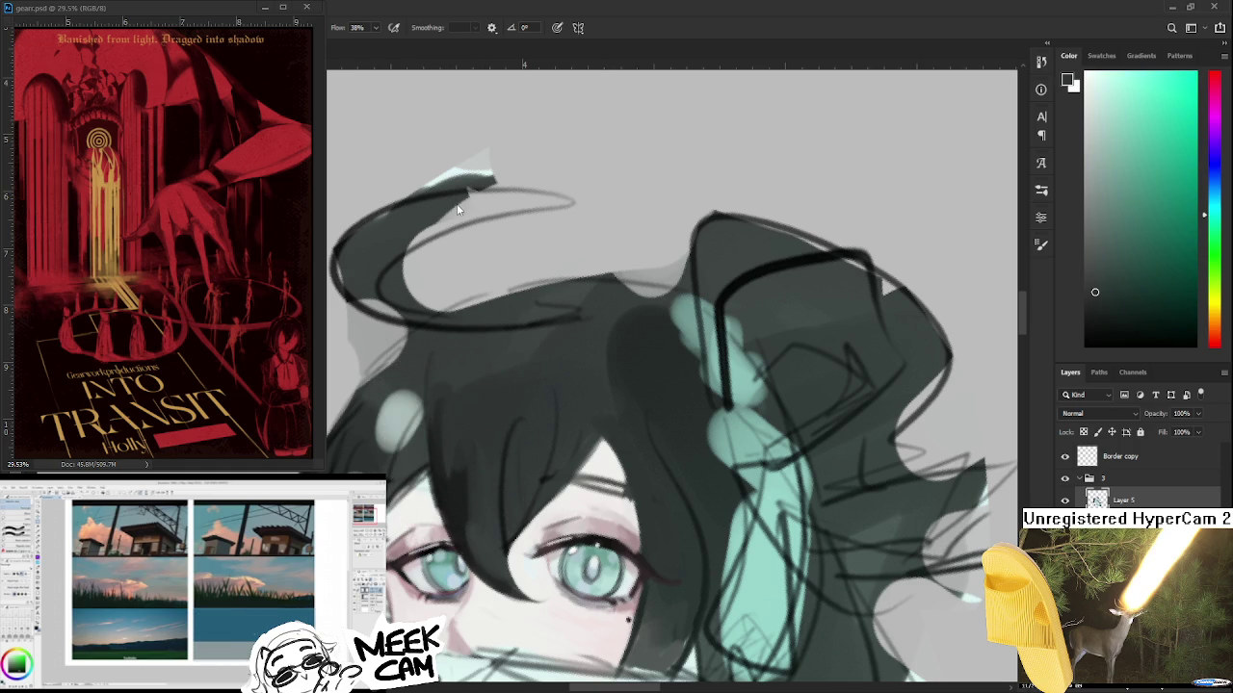
- Zoom out to the whole head, enlarge the brush, and pick light teal and dark hair tones
key(ctrl+minus)
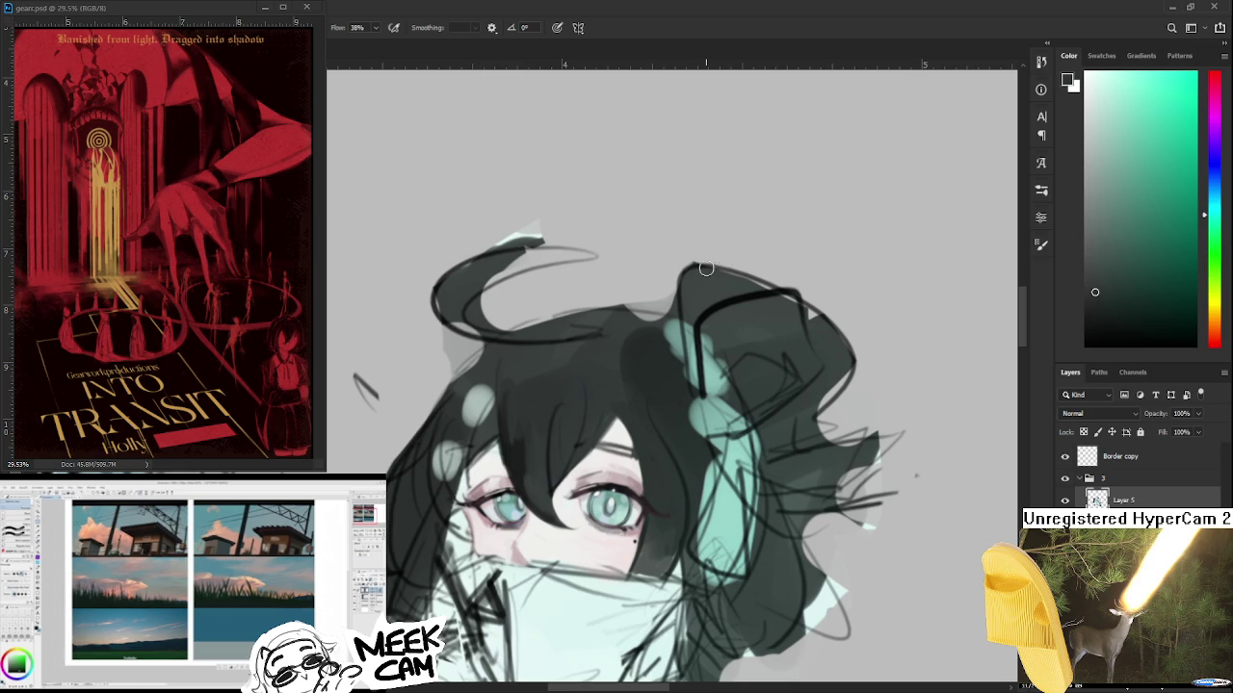
scroll(674, 481, down, 1)
alt+click(711, 510)
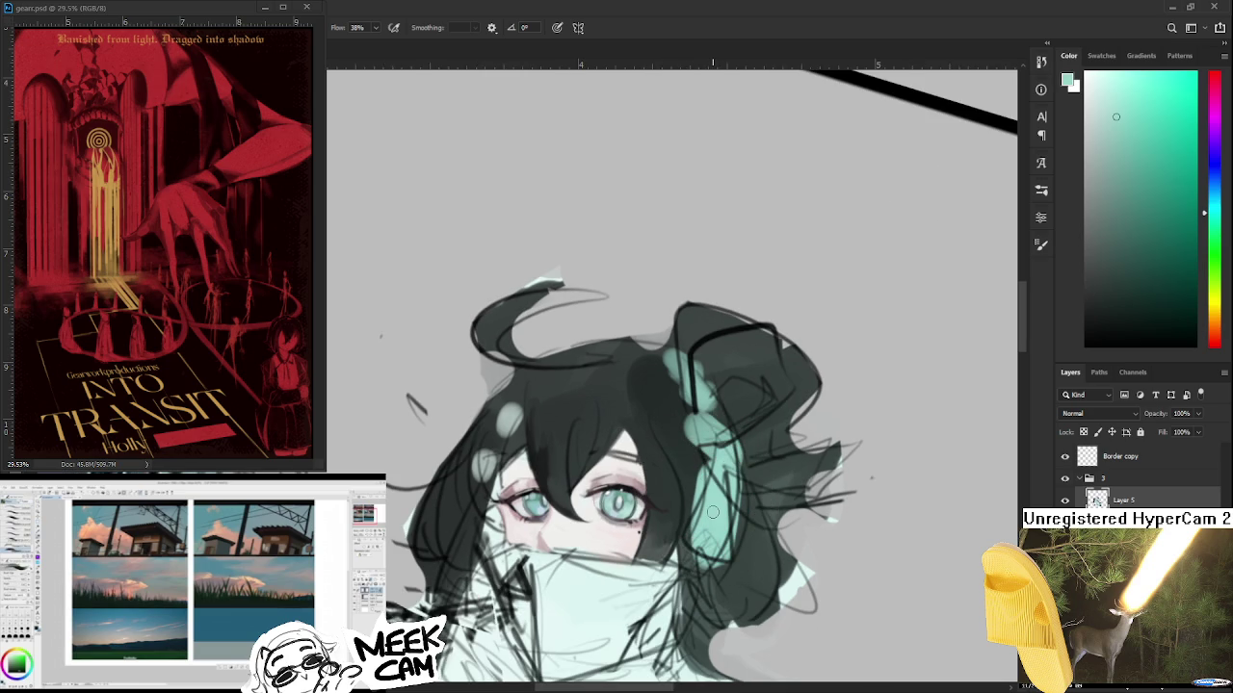
key(bracketright)
key(bracketright)
key(bracketright)
alt+click(542, 433)
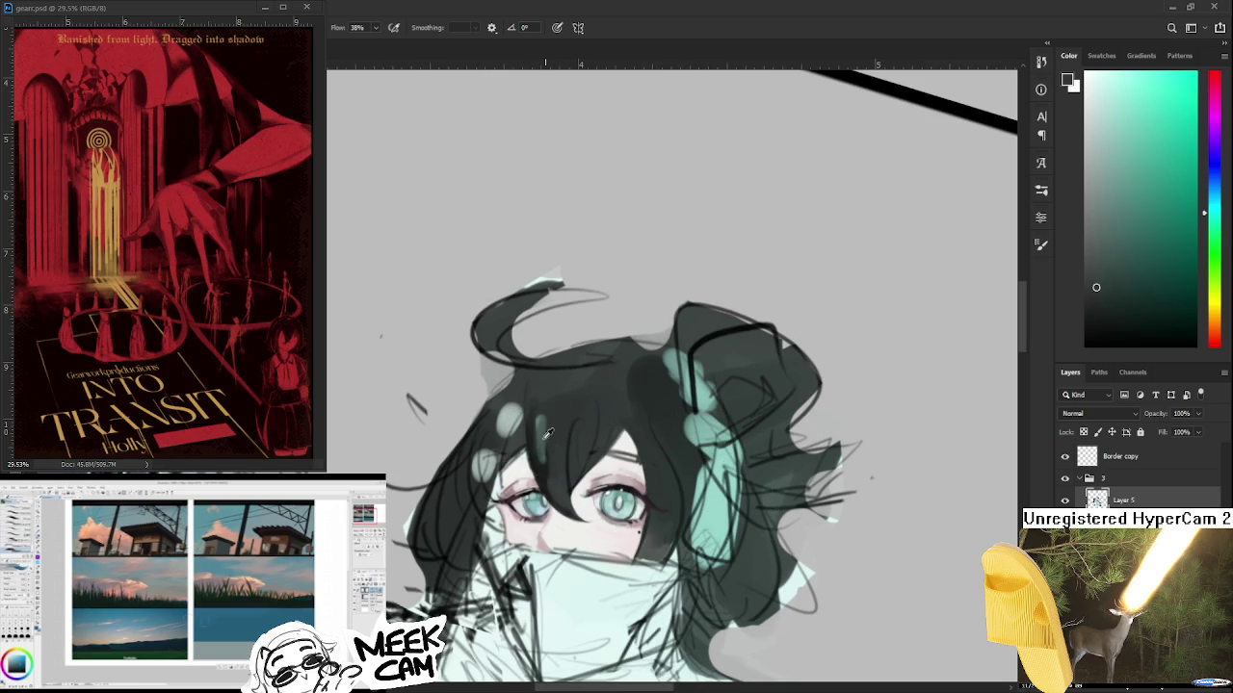
alt+click(577, 400)
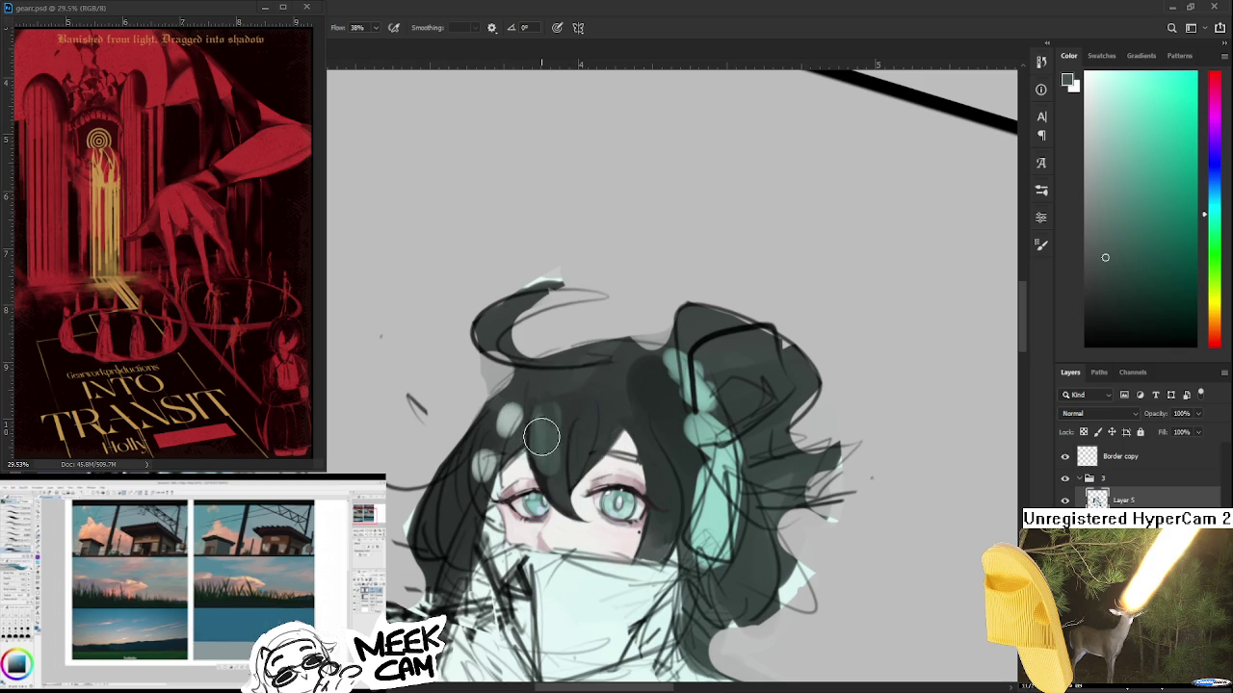
- Reposition over the head, resample the dark hair colour, and shrink the brush
drag(573, 376, 472, 424)
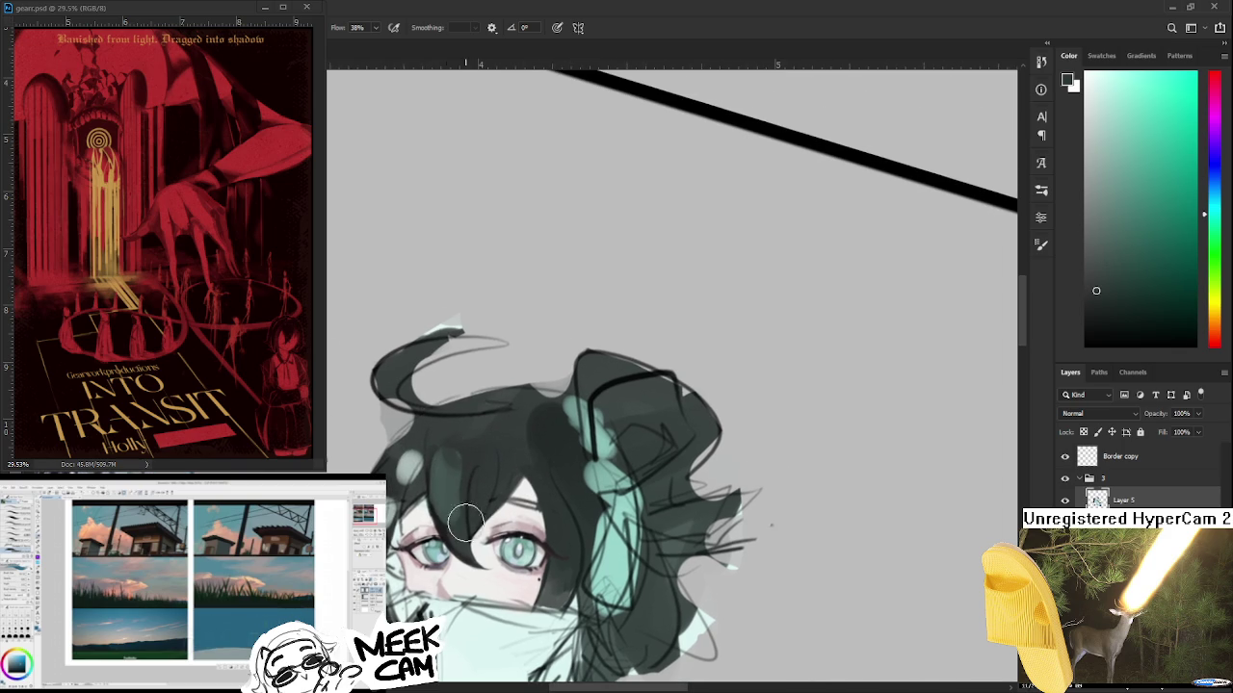
alt+click(449, 475)
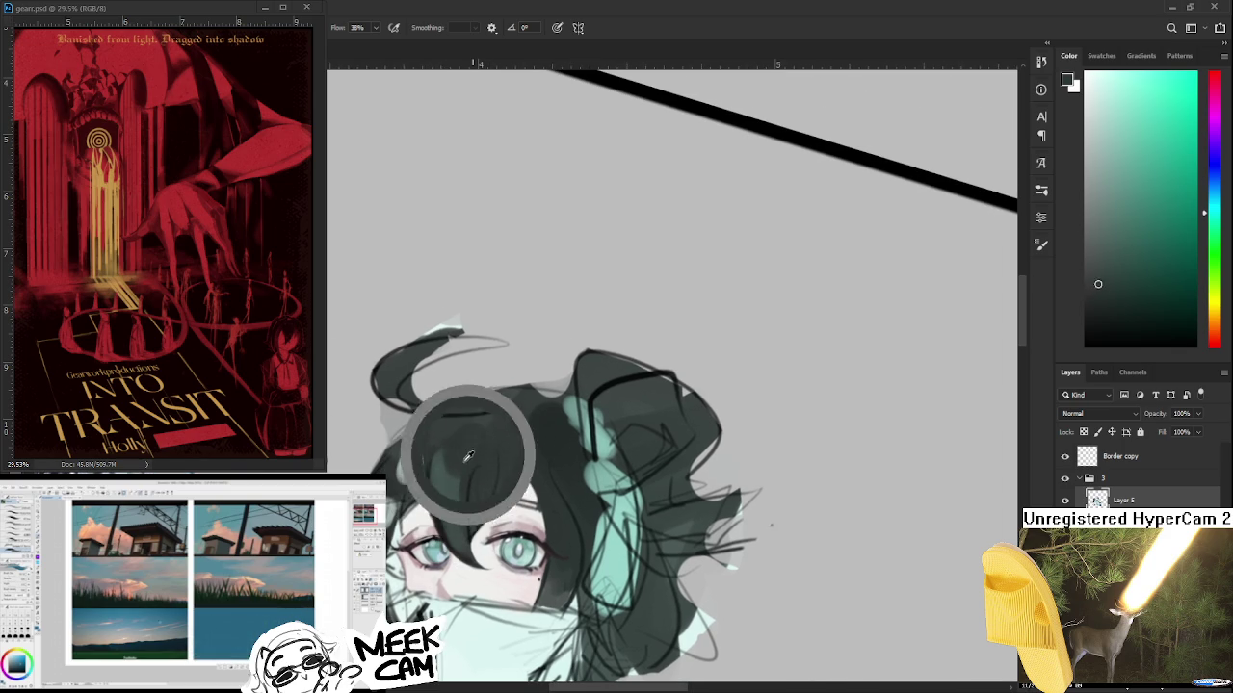
alt+click(450, 491)
alt+click(459, 453)
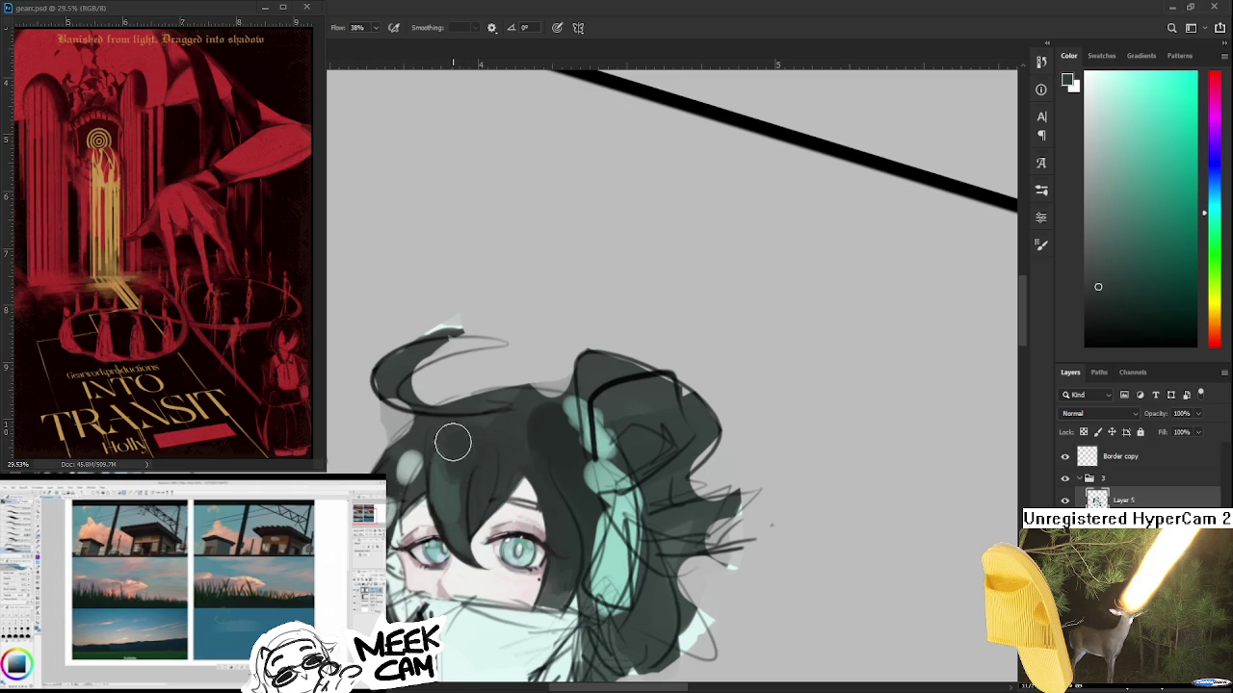
drag(506, 459, 516, 389)
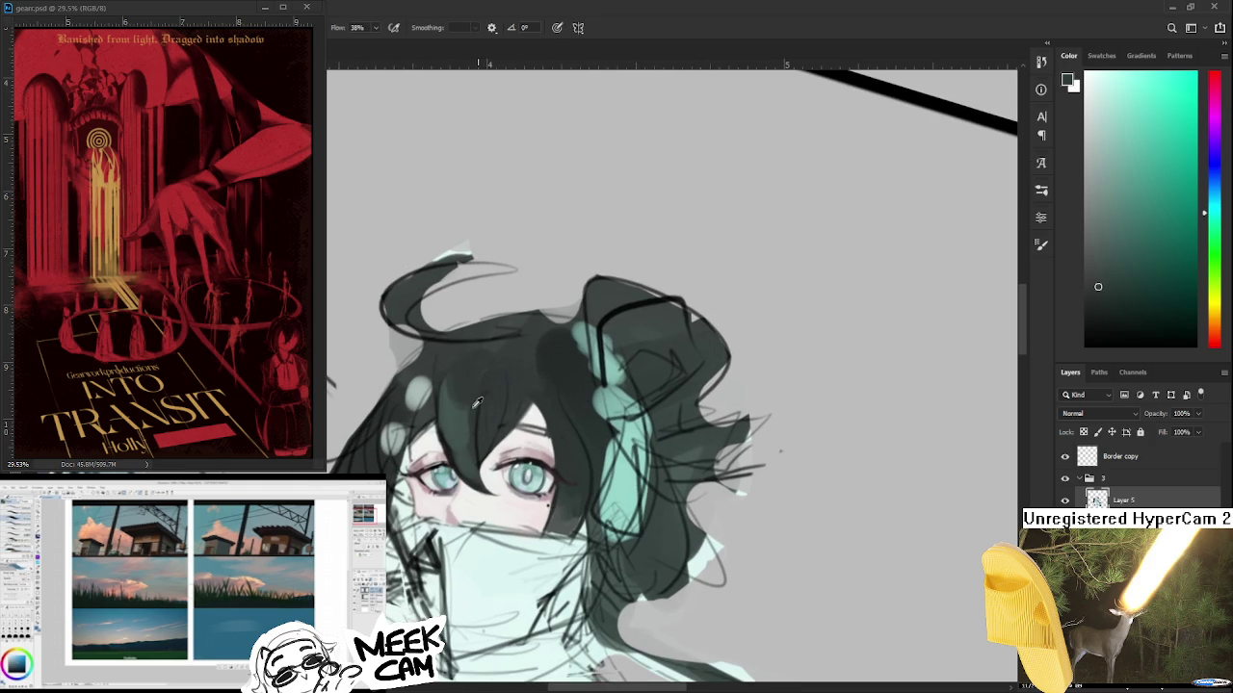
key(bracketleft)
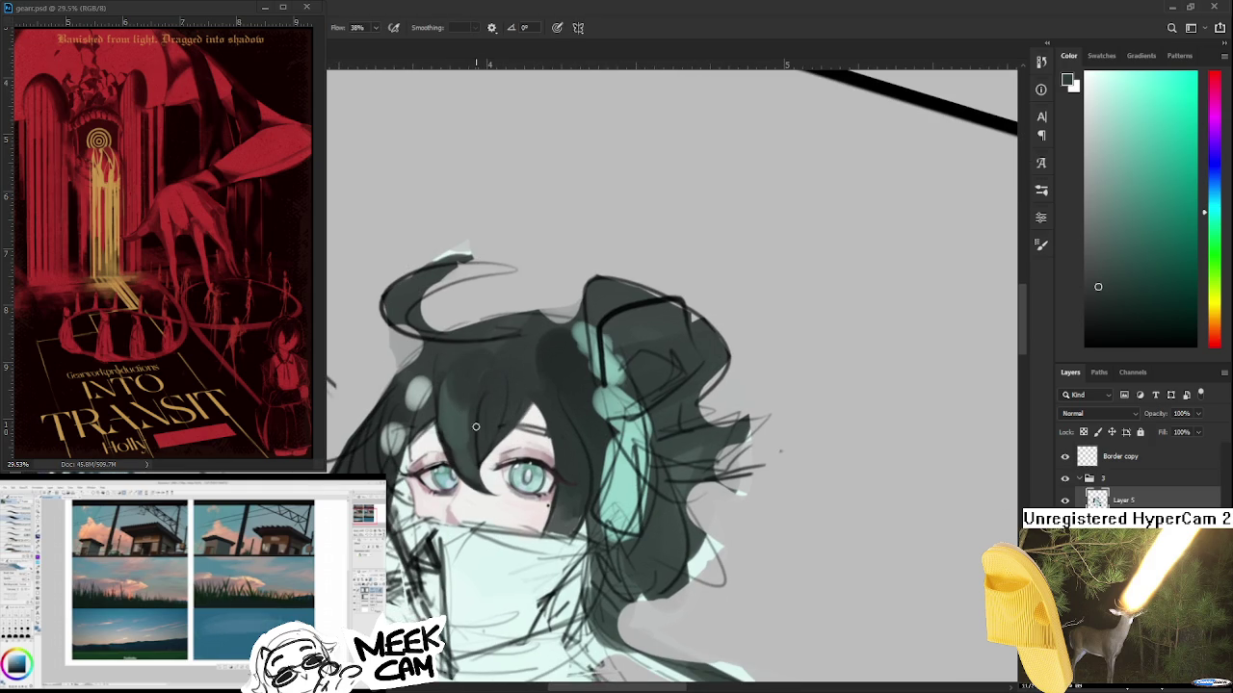
alt+click(464, 436)
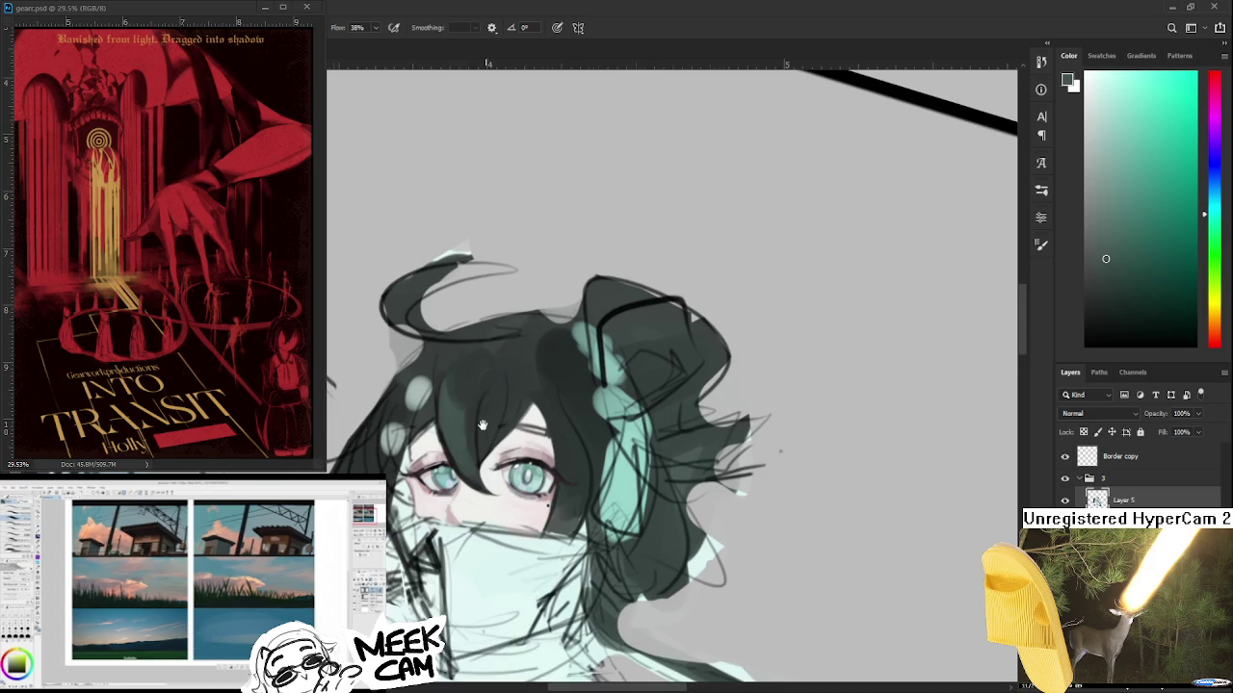
- Sample dark teal and a pale warm tone, then zoom into the left hair
drag(485, 420, 460, 456)
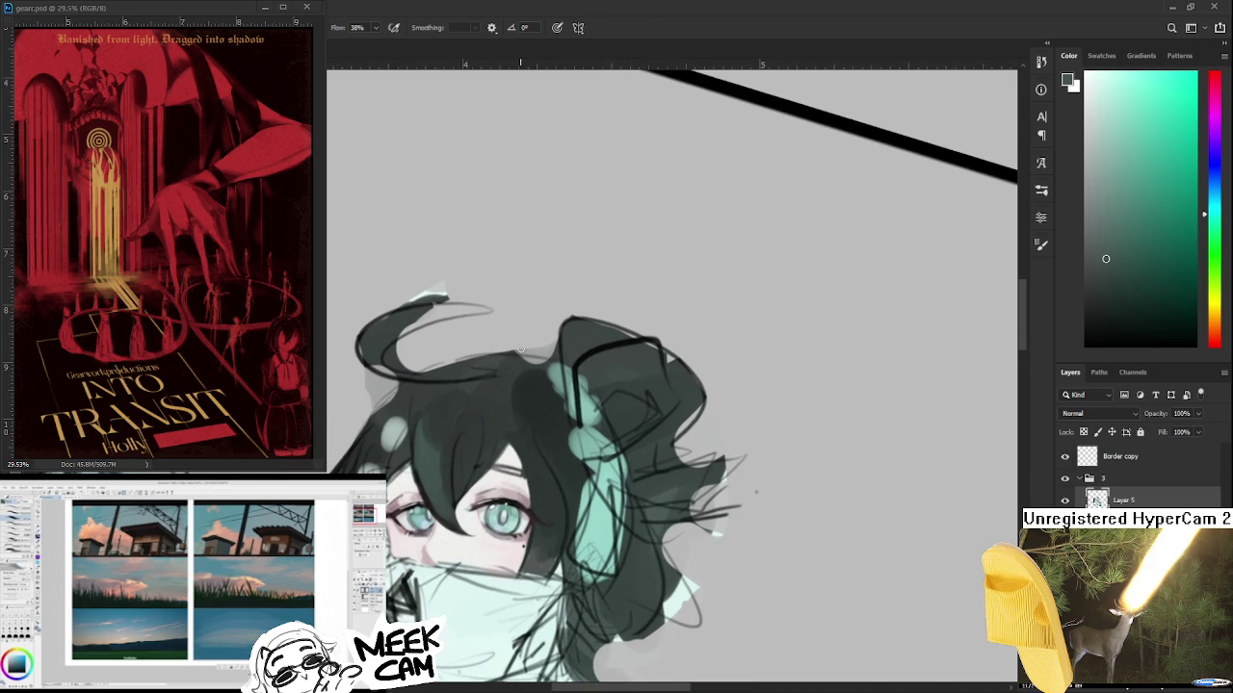
alt+click(423, 467)
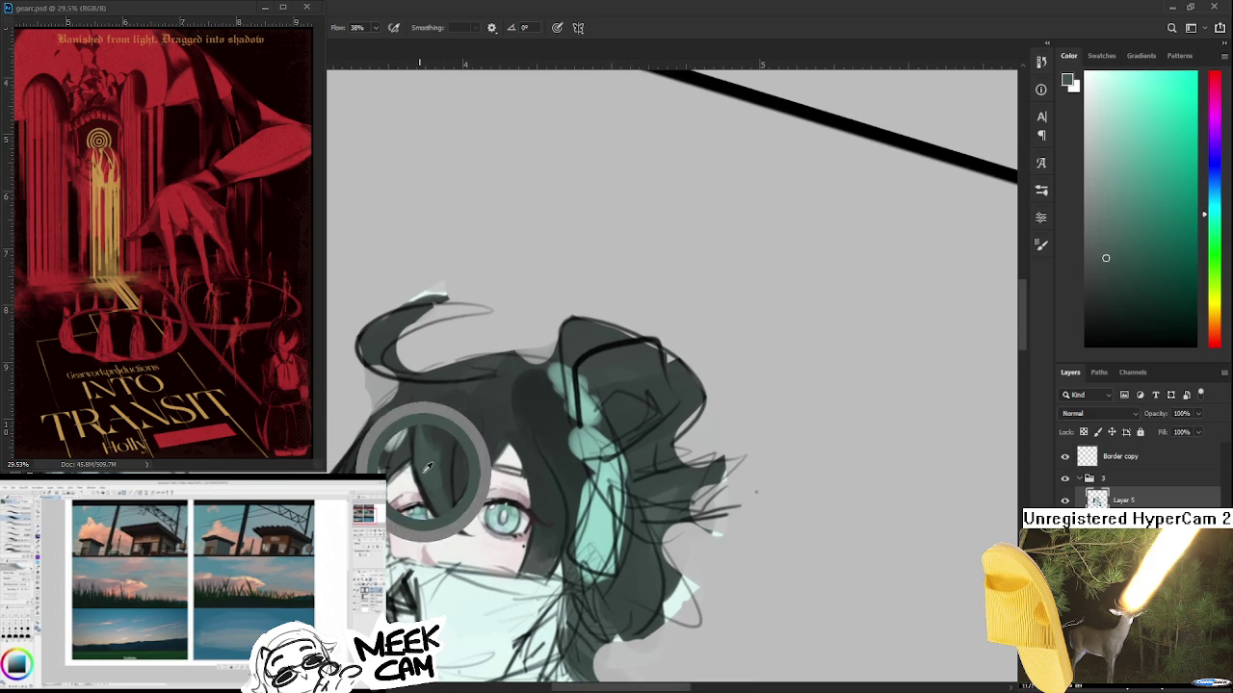
alt+click(409, 470)
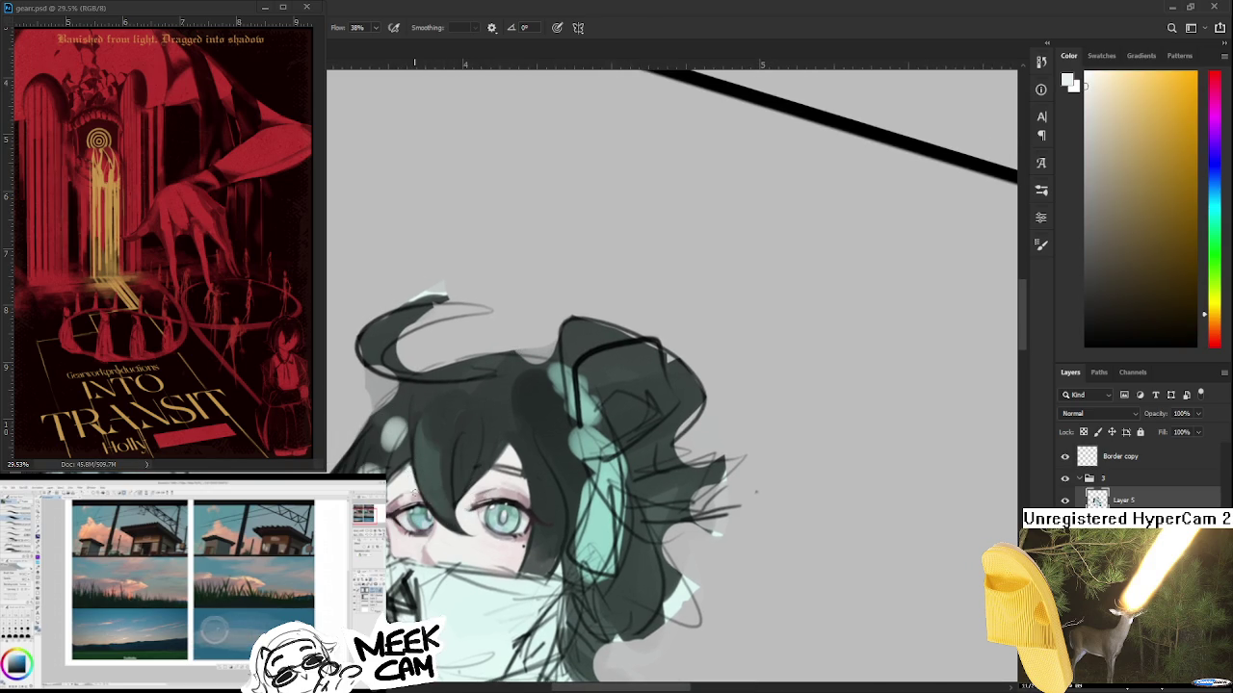
alt+click(430, 477)
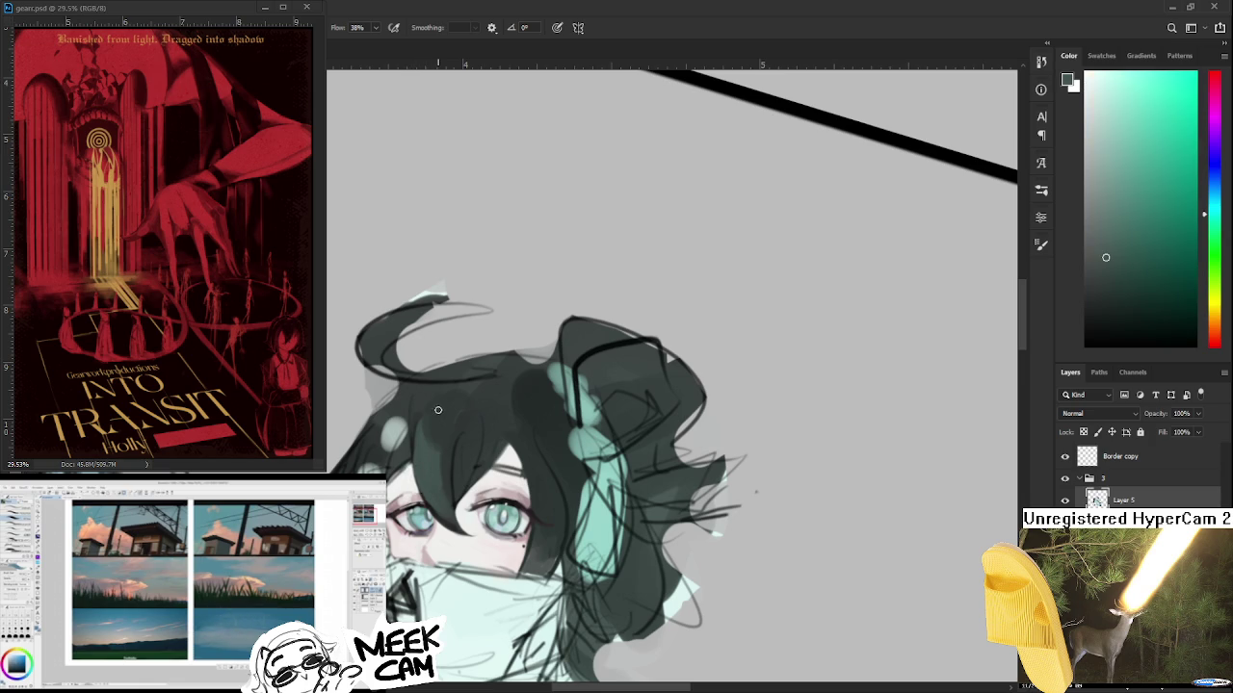
scroll(453, 409, down, 2)
scroll(462, 422, up, 1)
scroll(461, 423, up, 2)
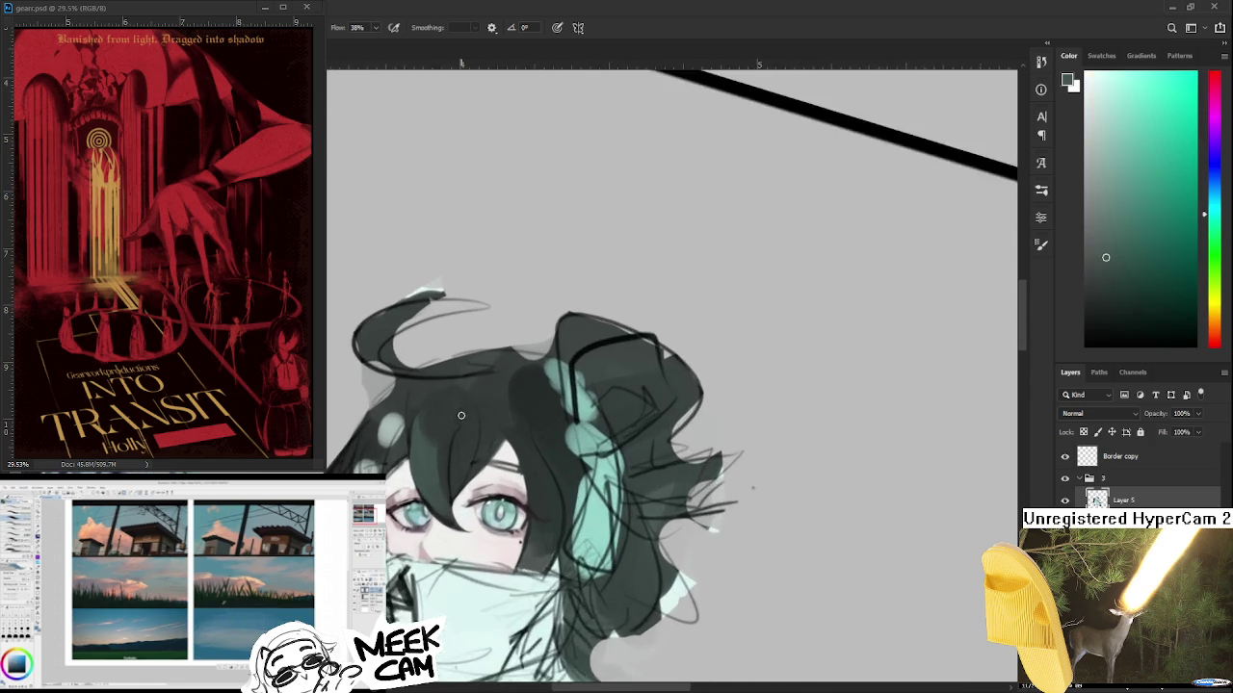
scroll(457, 424, up, 2)
scroll(457, 424, up, 2)
drag(410, 464, 395, 486)
alt+click(397, 463)
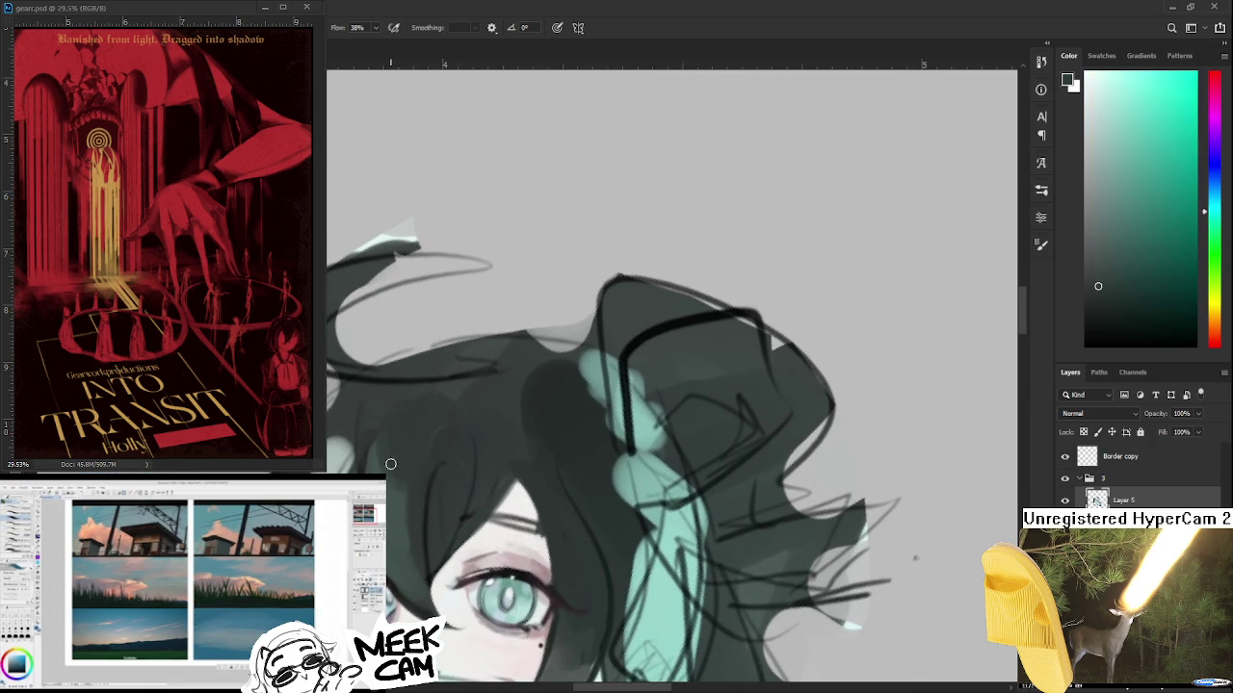
- Sample dark hair colours and frame the hair beside the eye
alt+click(402, 455)
alt+click(412, 484)
alt+click(414, 478)
drag(411, 500, 391, 483)
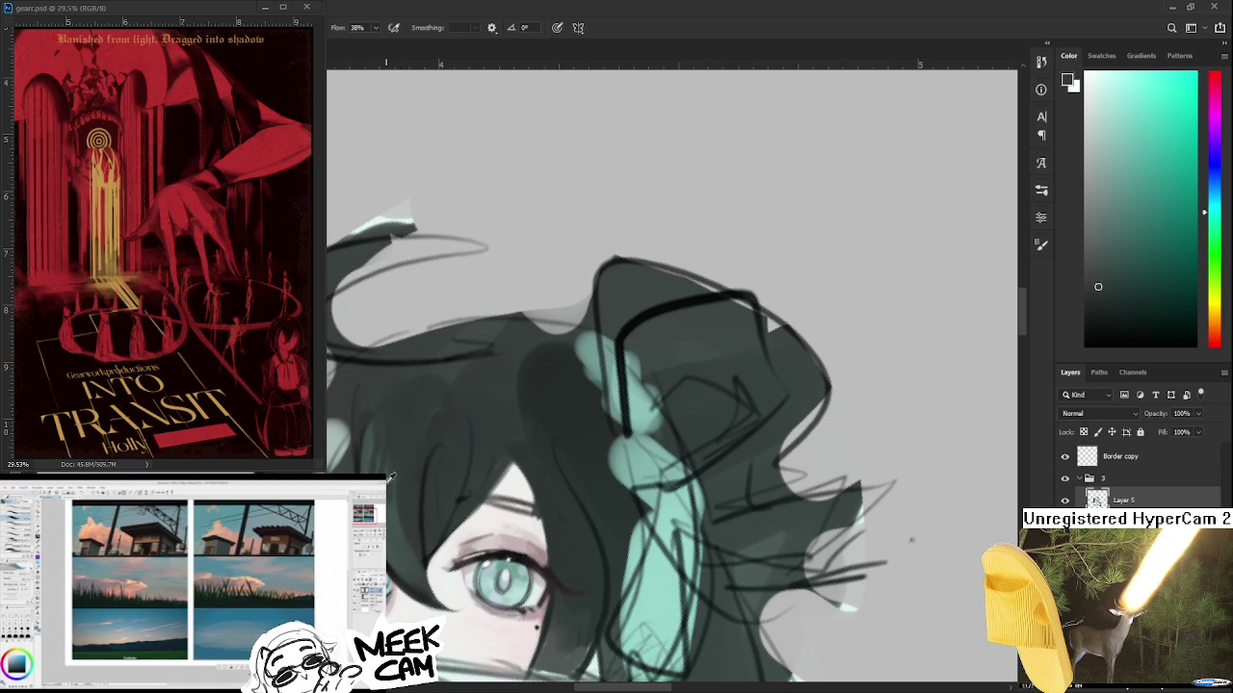
alt+click(385, 510)
scroll(597, 371, down, 3)
scroll(539, 385, up, 2)
scroll(502, 404, up, 2)
scroll(502, 403, up, 1)
- Compare darker and lighter teal tones sampled from the hair
alt+click(475, 403)
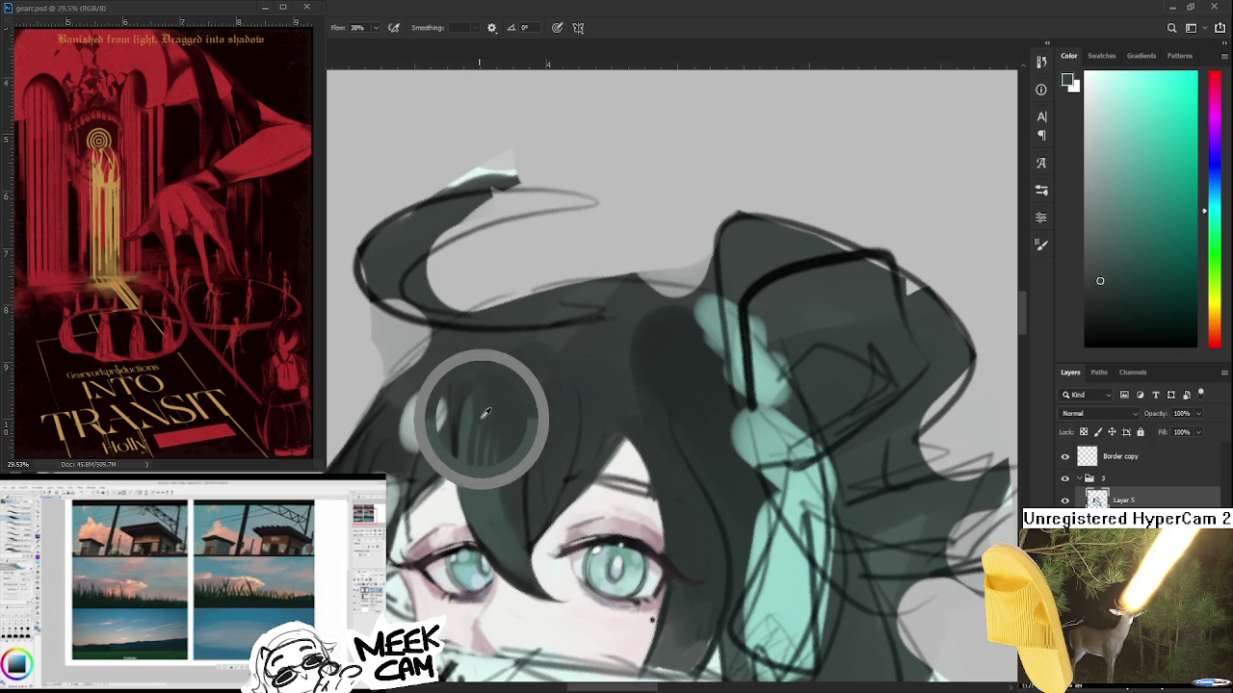
alt+click(465, 420)
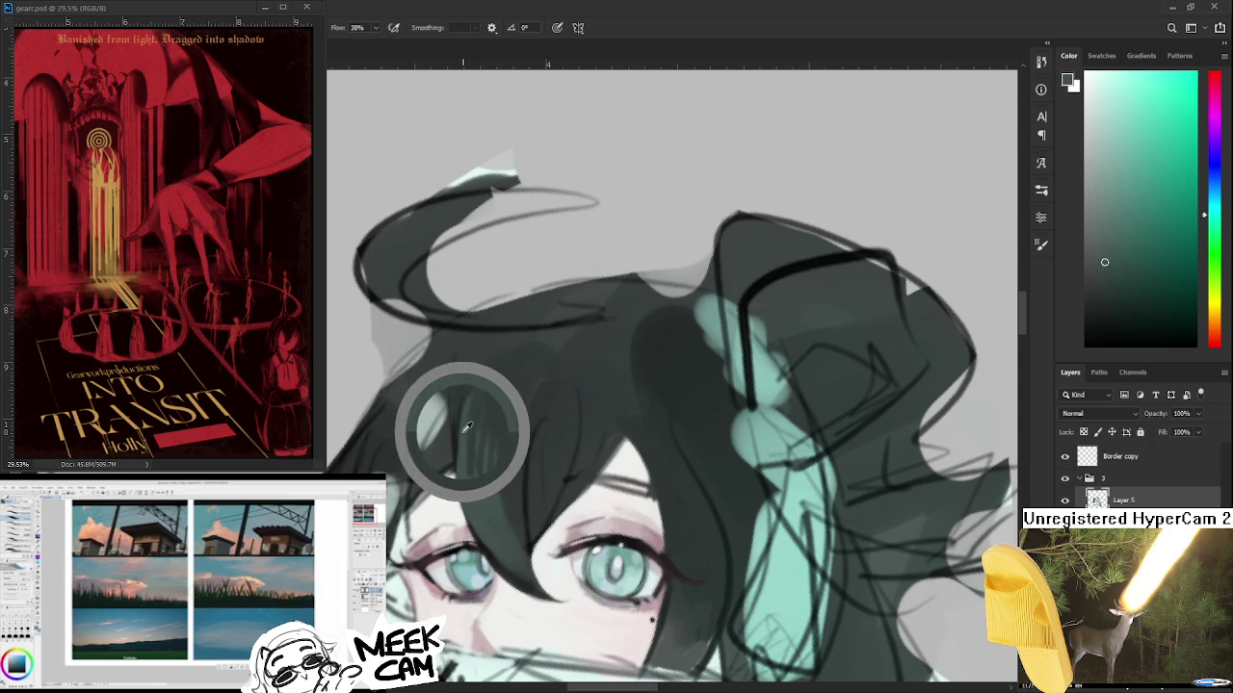
alt+click(477, 406)
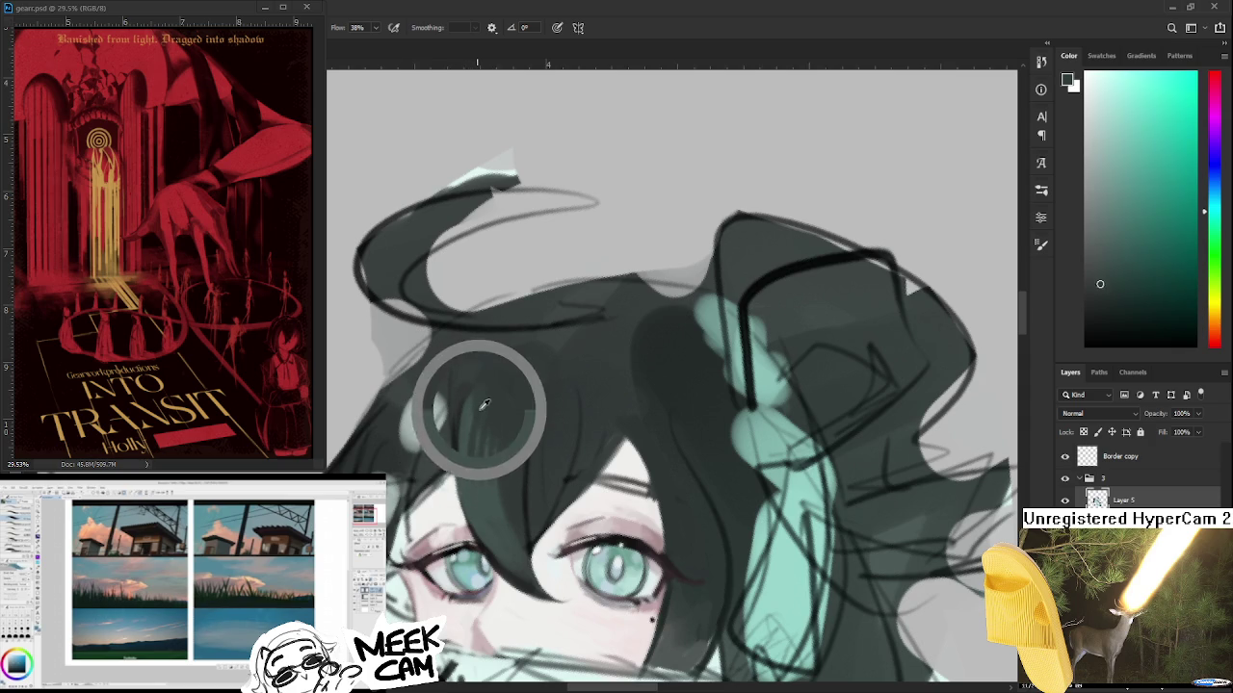
alt+click(467, 450)
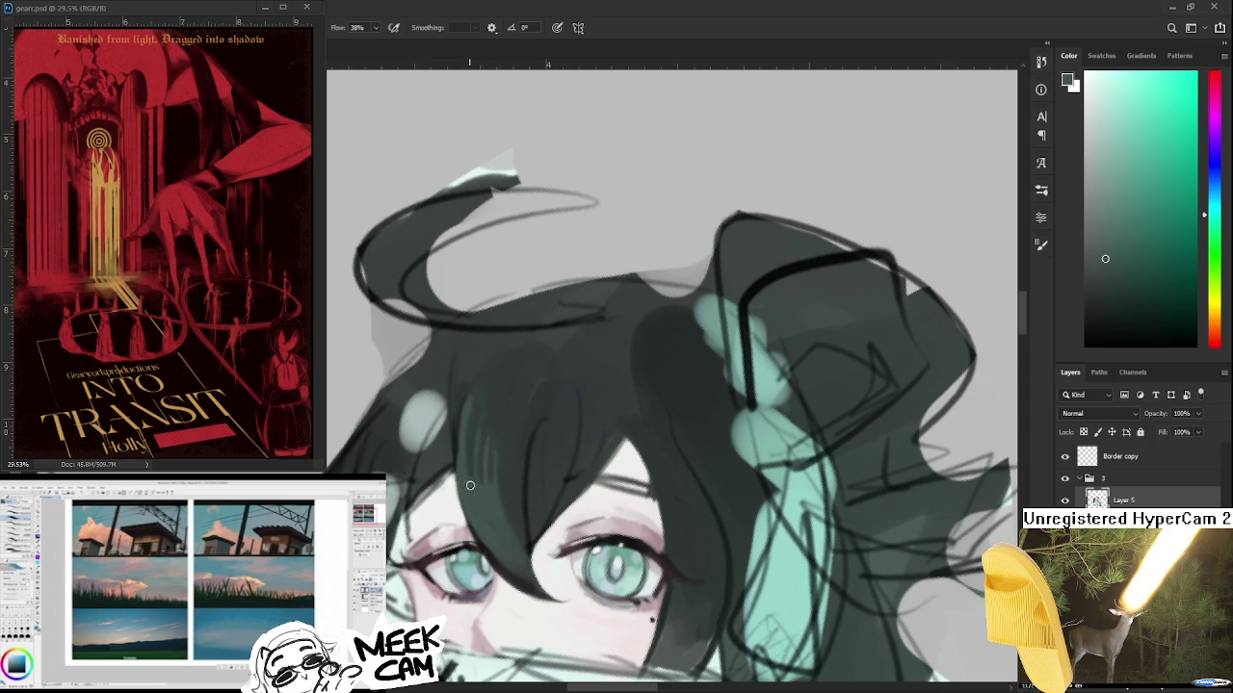
alt+click(468, 399)
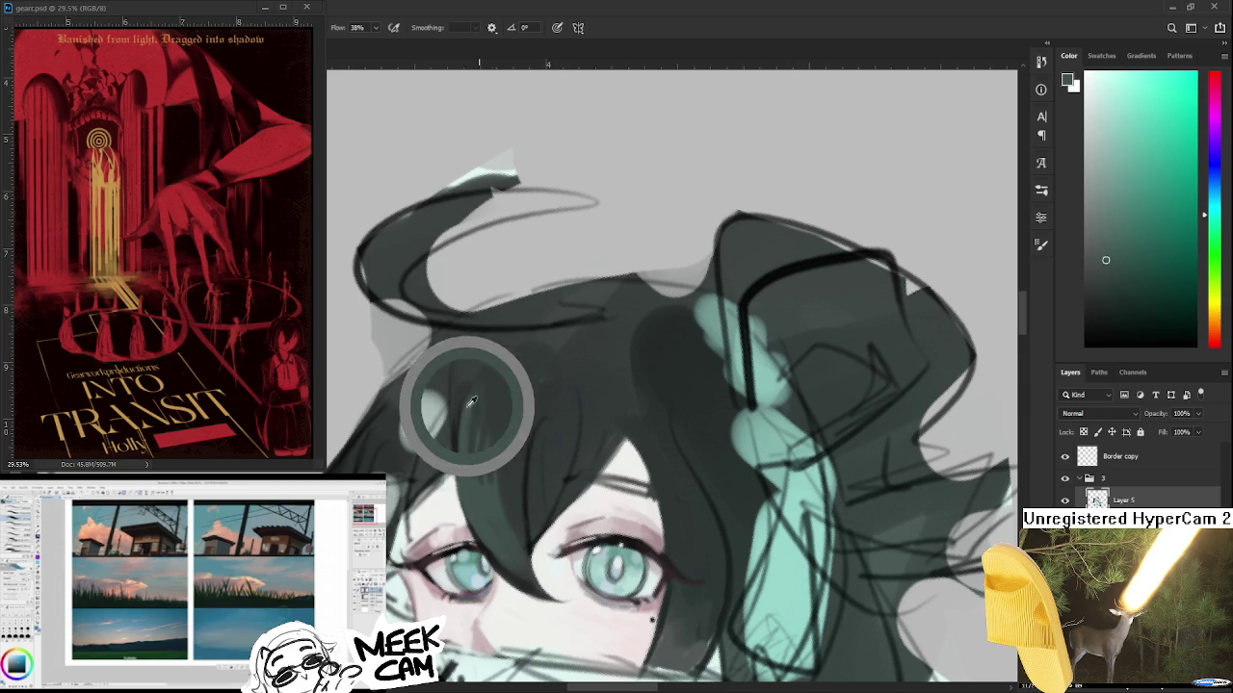
alt+click(472, 399)
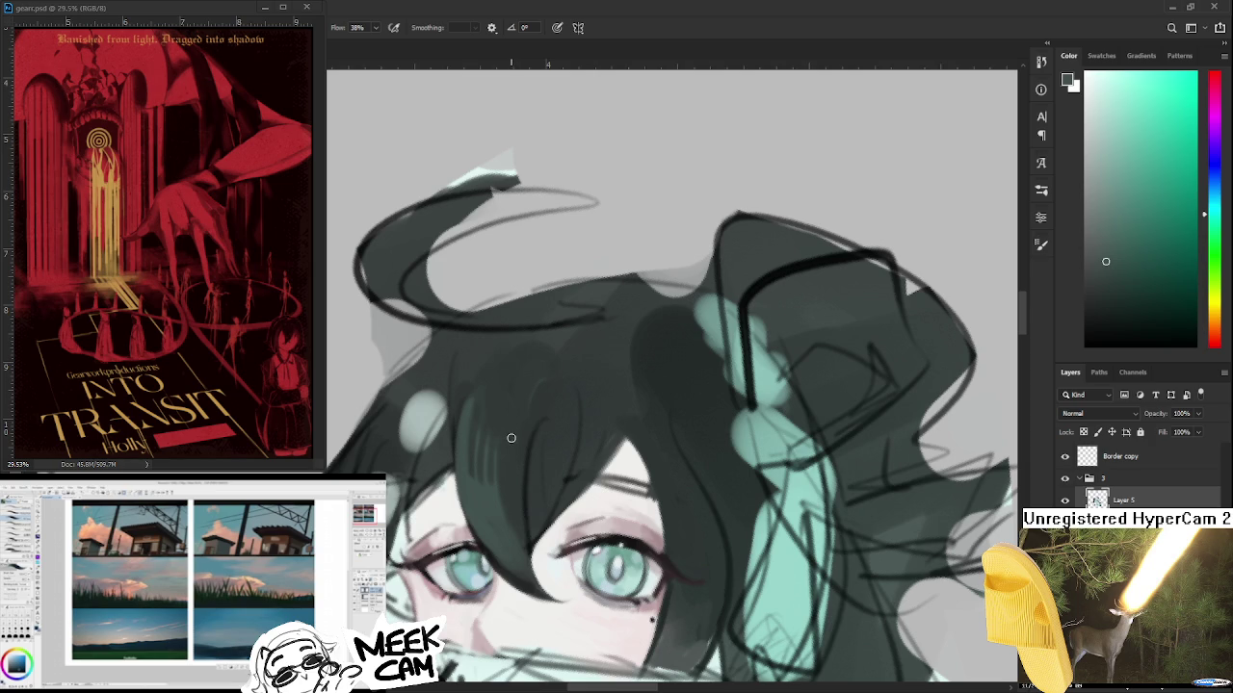
- Brush a deeper grey-green stroke over the strand beside the eye
drag(482, 431, 452, 428)
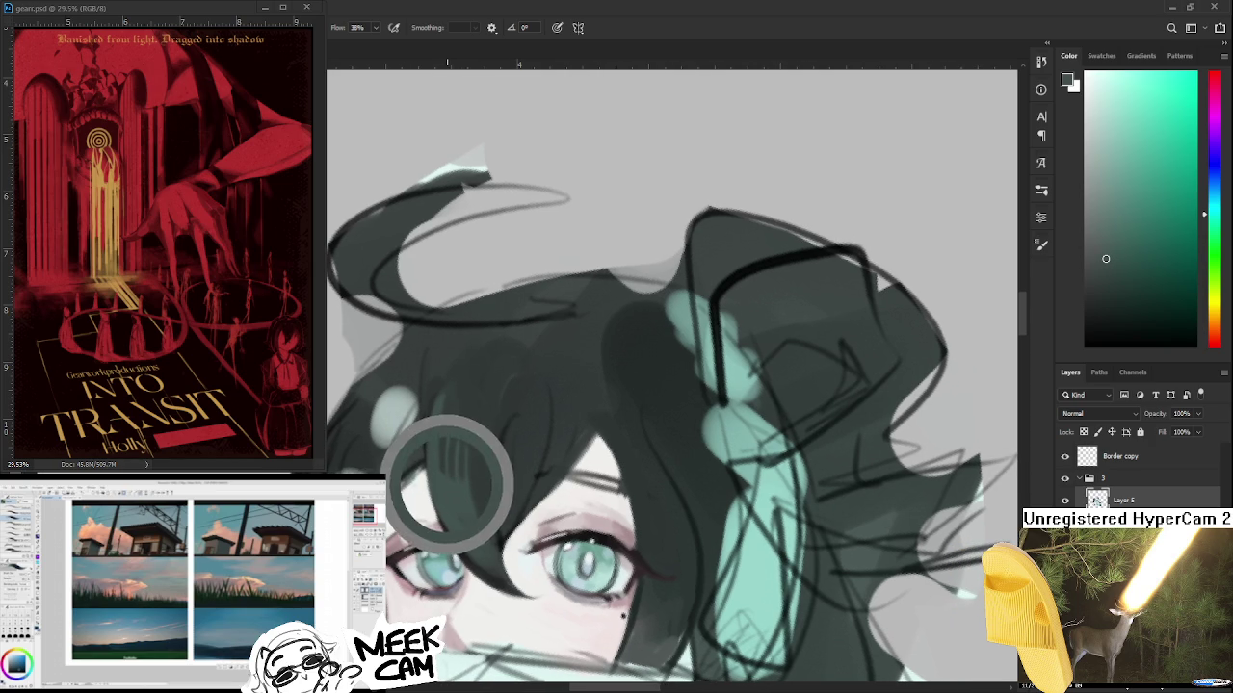
alt+click(472, 424)
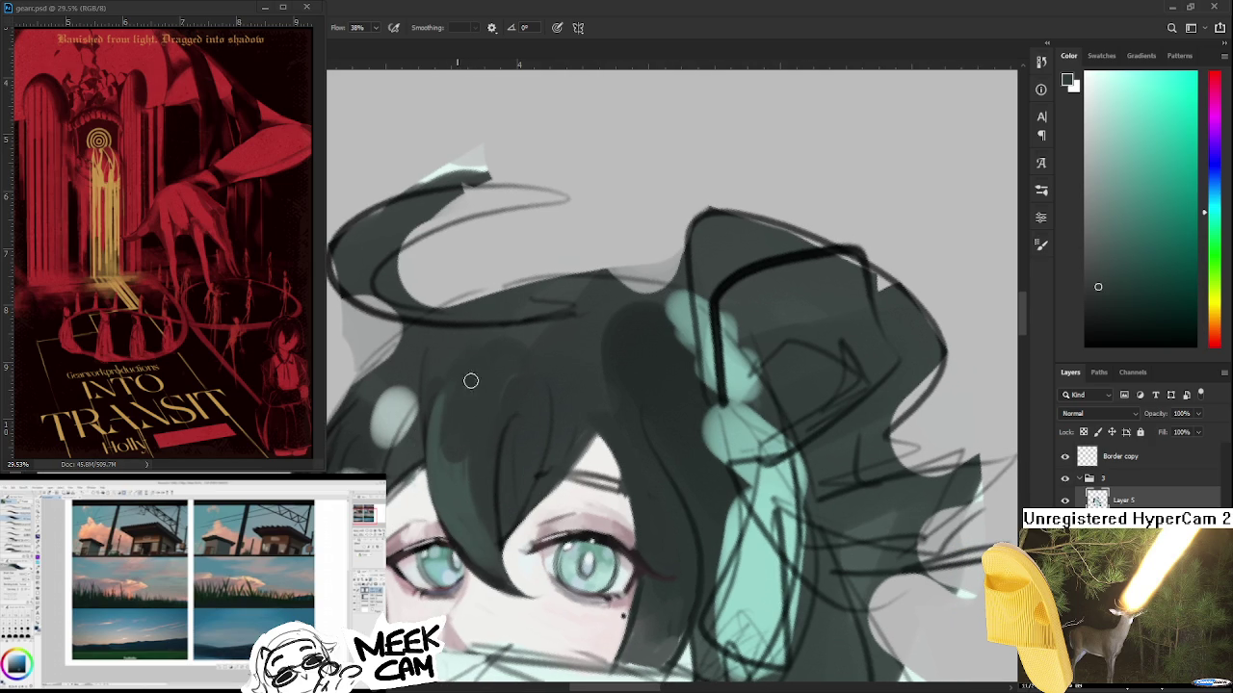
drag(454, 412, 469, 465)
scroll(501, 439, down, 2)
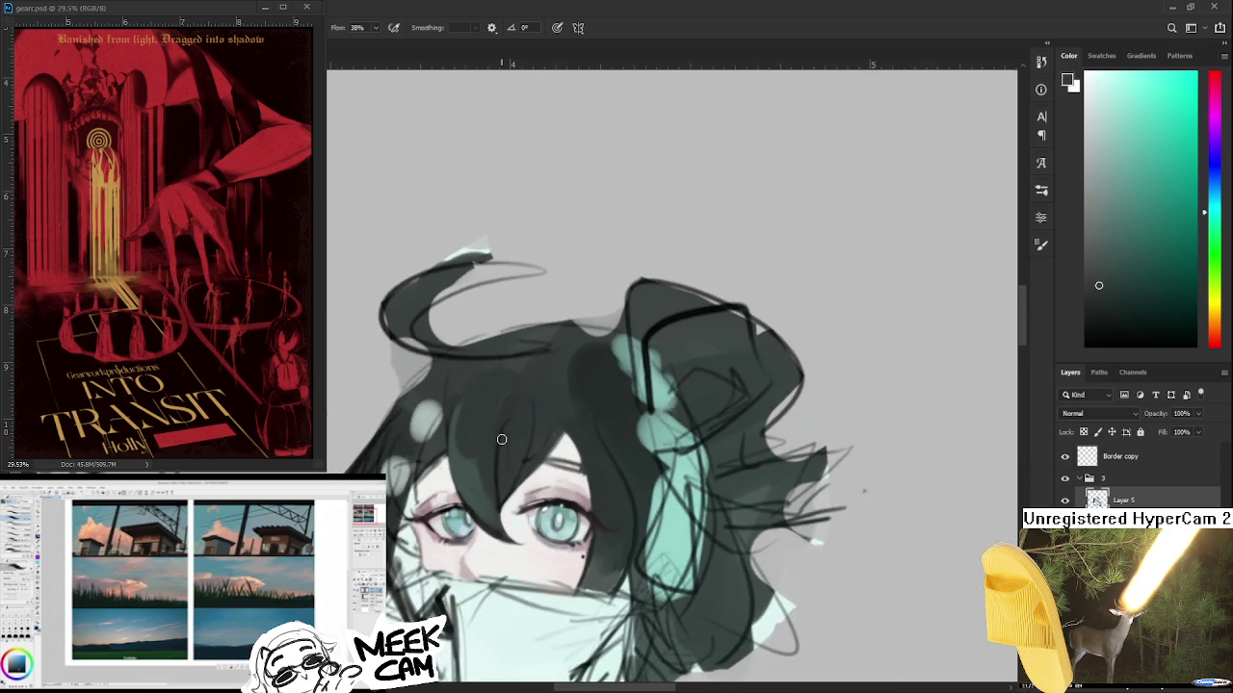
scroll(501, 439, down, 2)
scroll(516, 445, down, 1)
scroll(530, 451, up, 1)
scroll(525, 482, up, 2)
scroll(520, 510, up, 2)
scroll(512, 554, up, 2)
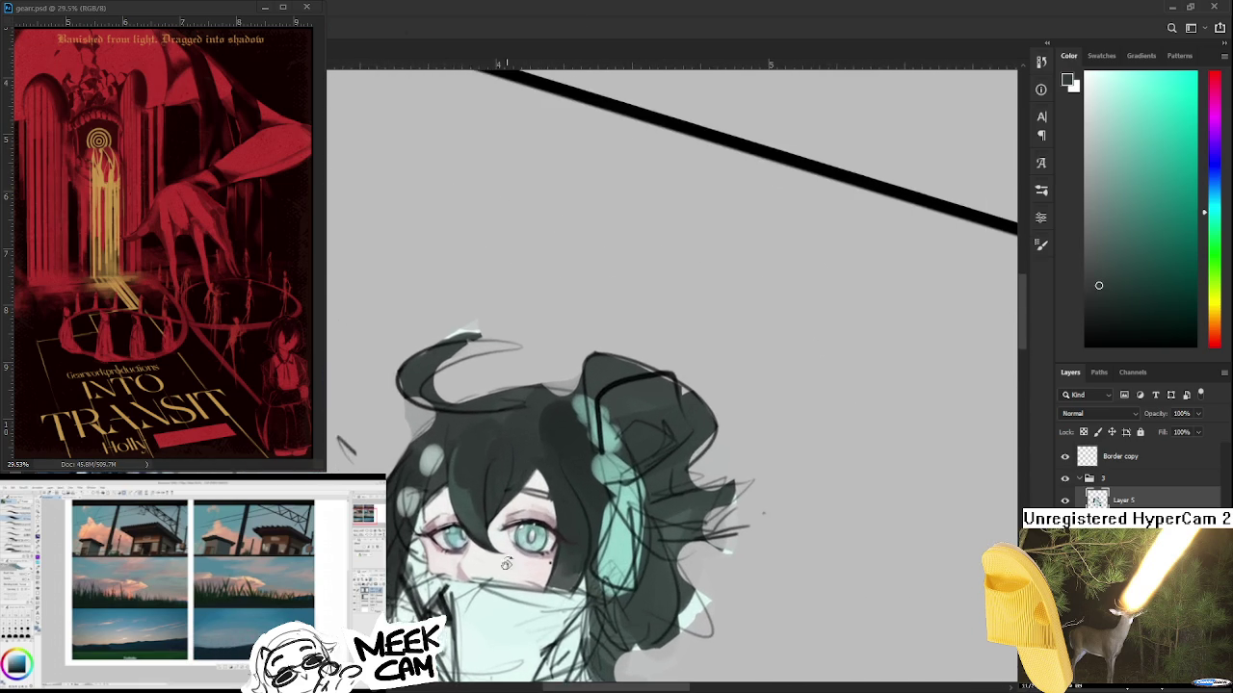
scroll(512, 552, up, 1)
scroll(530, 535, up, 1)
scroll(549, 516, up, 2)
scroll(560, 503, up, 1)
key(b)
alt+click(509, 435)
alt+click(496, 441)
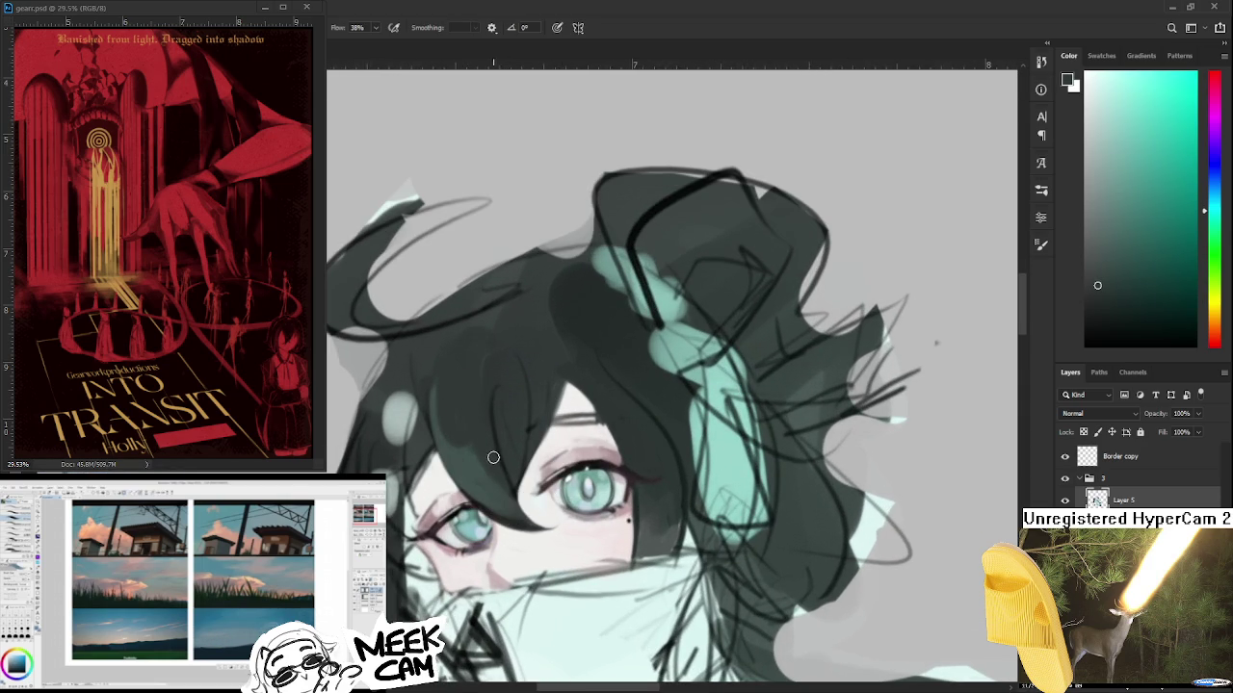
mouse_move(482, 444)
mouse_down()
mouse_move(456, 473)
mouse_move(510, 441)
mouse_move(568, 434)
mouse_move(564, 416)
mouse_up()
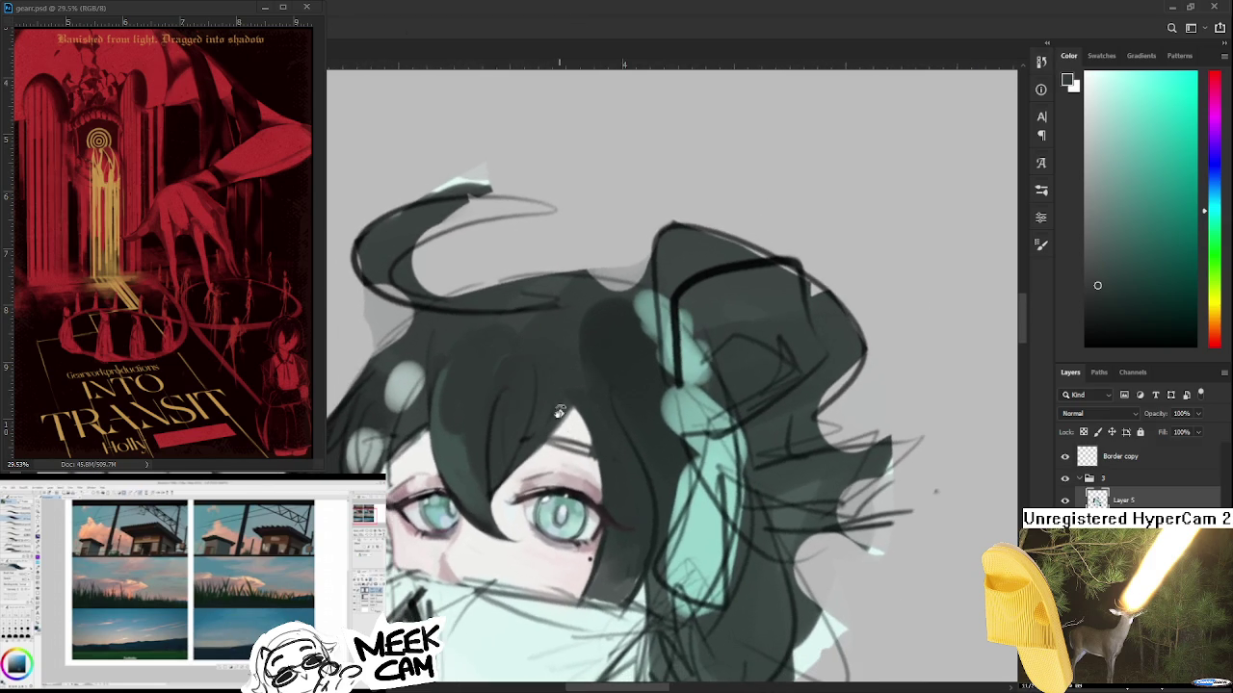
drag(399, 467, 414, 456)
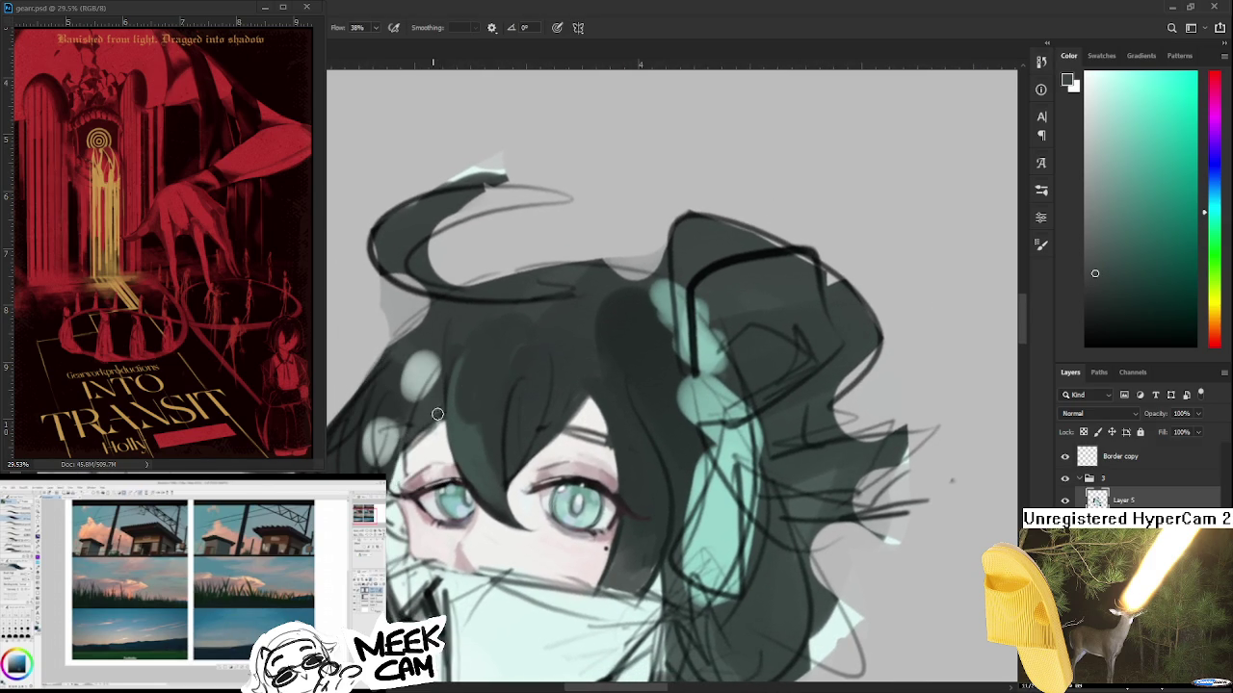
alt+click(452, 400)
drag(497, 441, 477, 464)
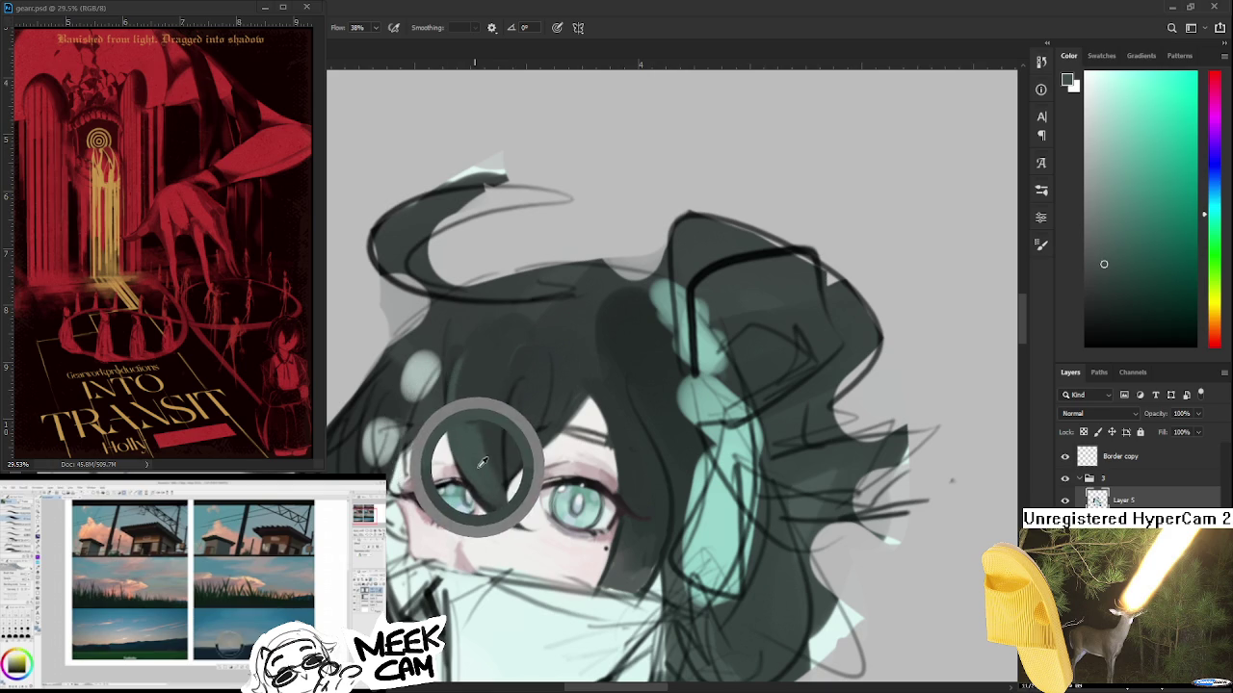
alt+click(476, 461)
alt+click(490, 497)
alt+click(501, 518)
drag(498, 503, 515, 553)
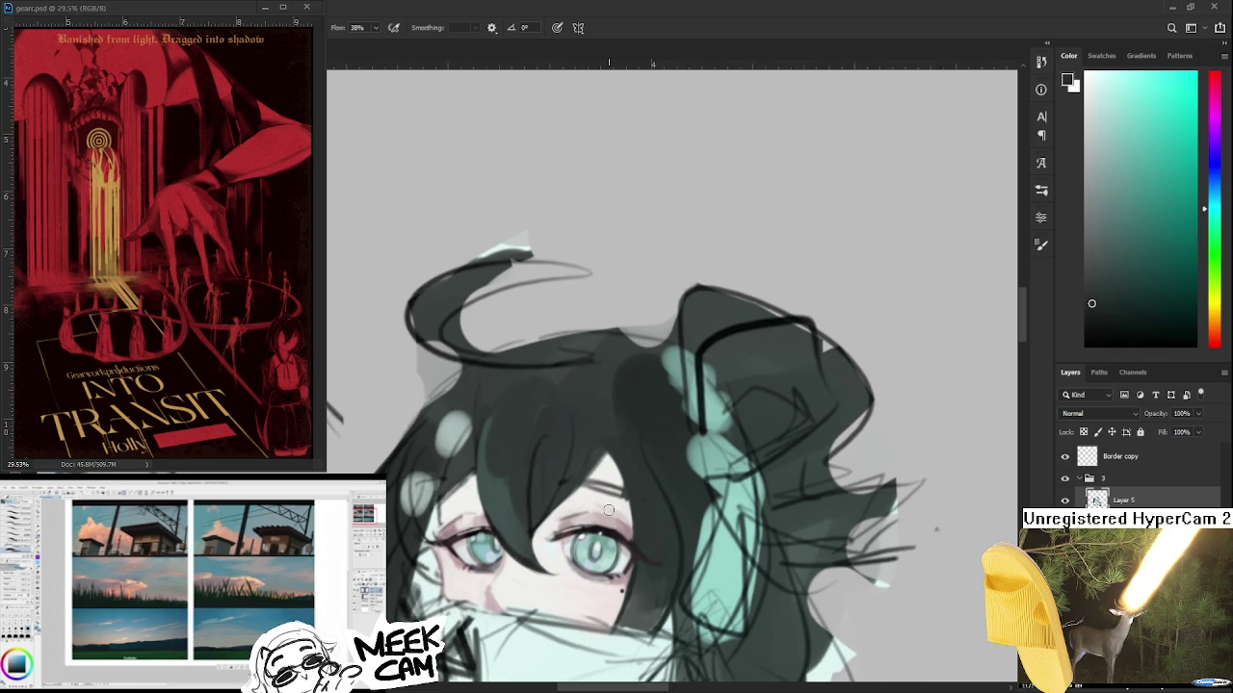
- Sample a lighter teal and paint a light streak down the hair
scroll(613, 503, down, 1)
scroll(607, 503, down, 2)
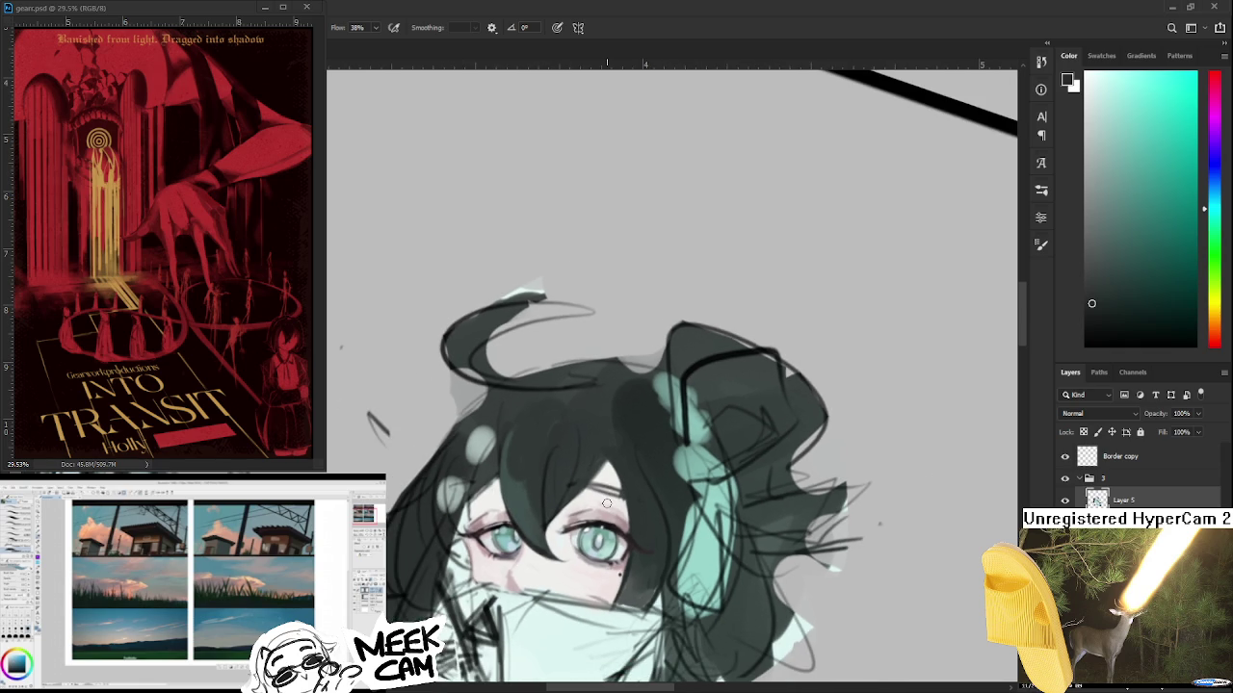
alt+click(522, 435)
alt+click(521, 495)
mouse_move(535, 538)
mouse_down()
mouse_move(502, 496)
mouse_move(652, 472)
mouse_move(649, 490)
mouse_up()
alt+click(649, 489)
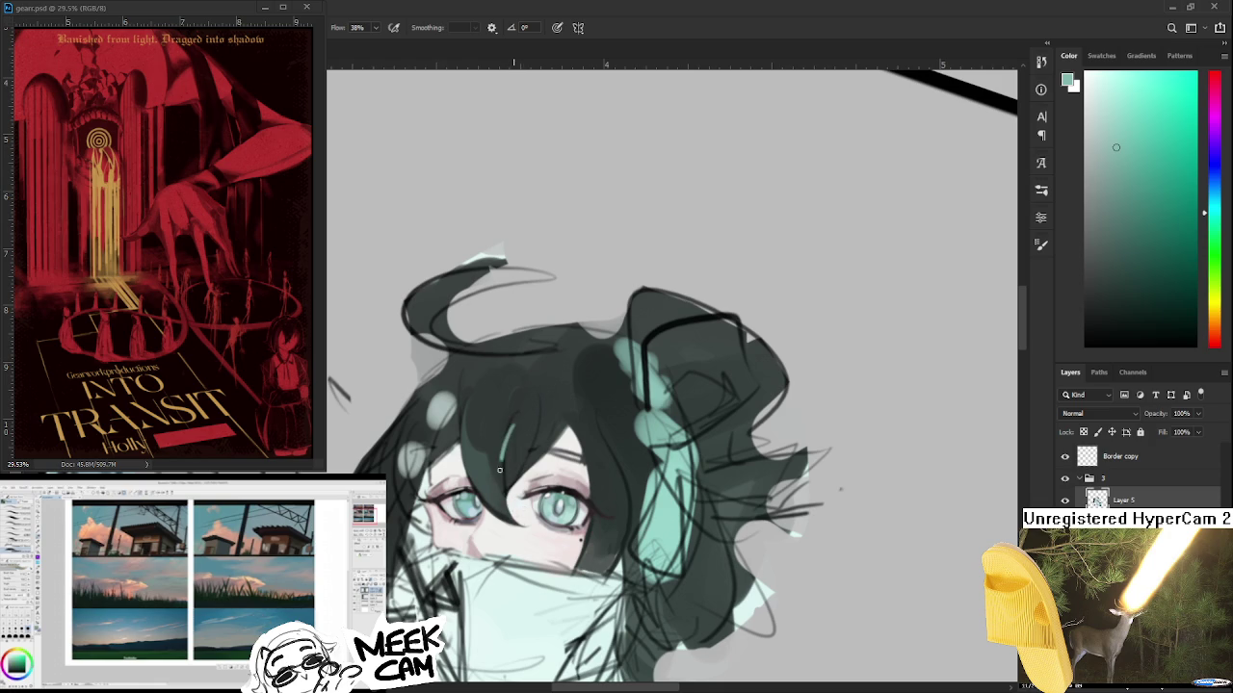
drag(513, 420, 502, 492)
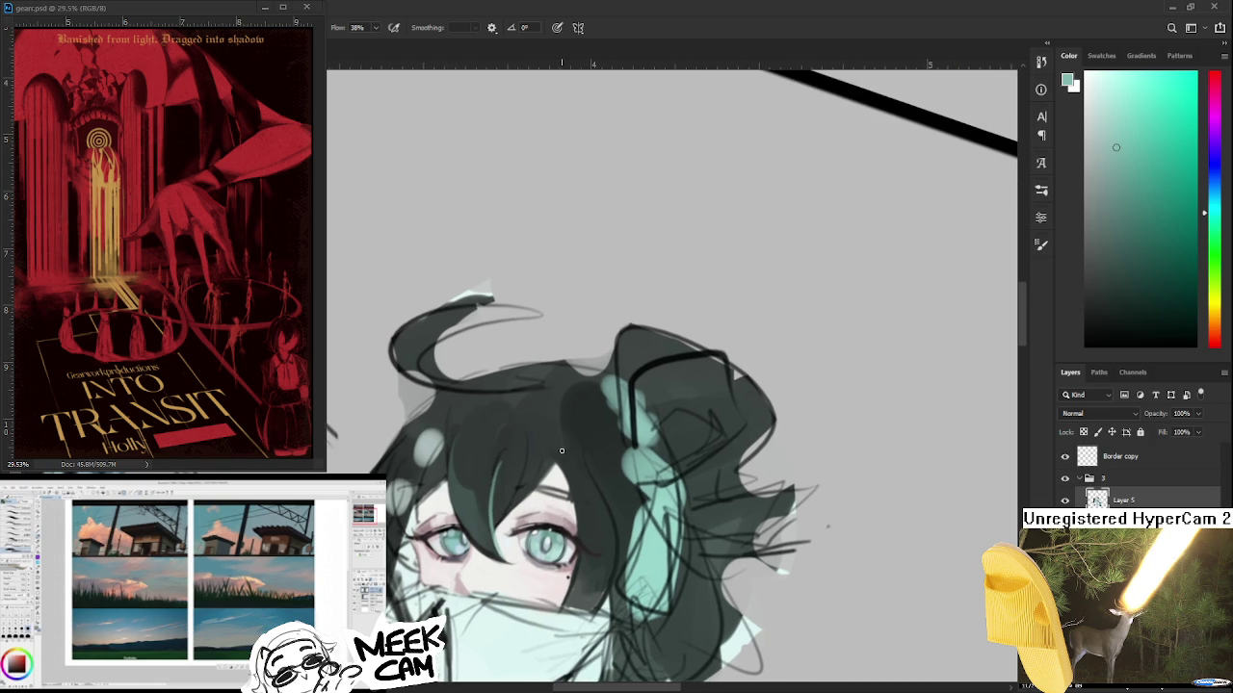
- Paint a near-white teal highlight on the hair, then undo the straight stroke
scroll(545, 478, down, 3)
scroll(537, 466, up, 3)
scroll(538, 465, up, 1)
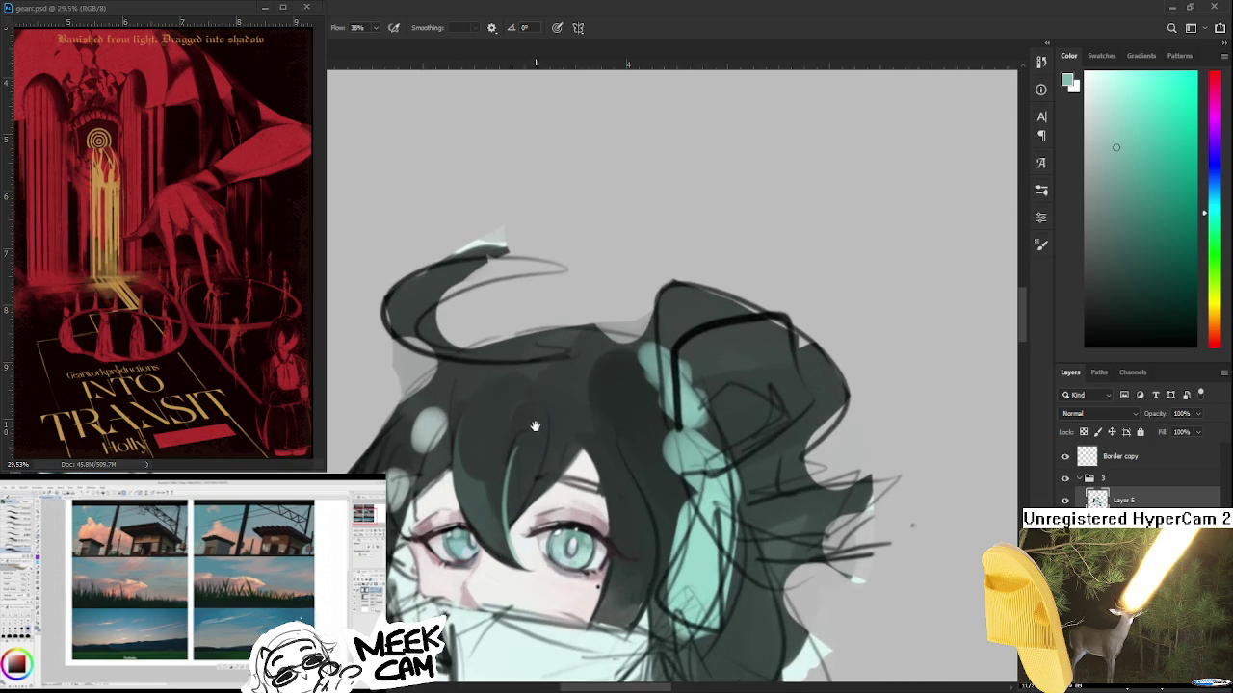
scroll(462, 411, up, 2)
alt+click(454, 441)
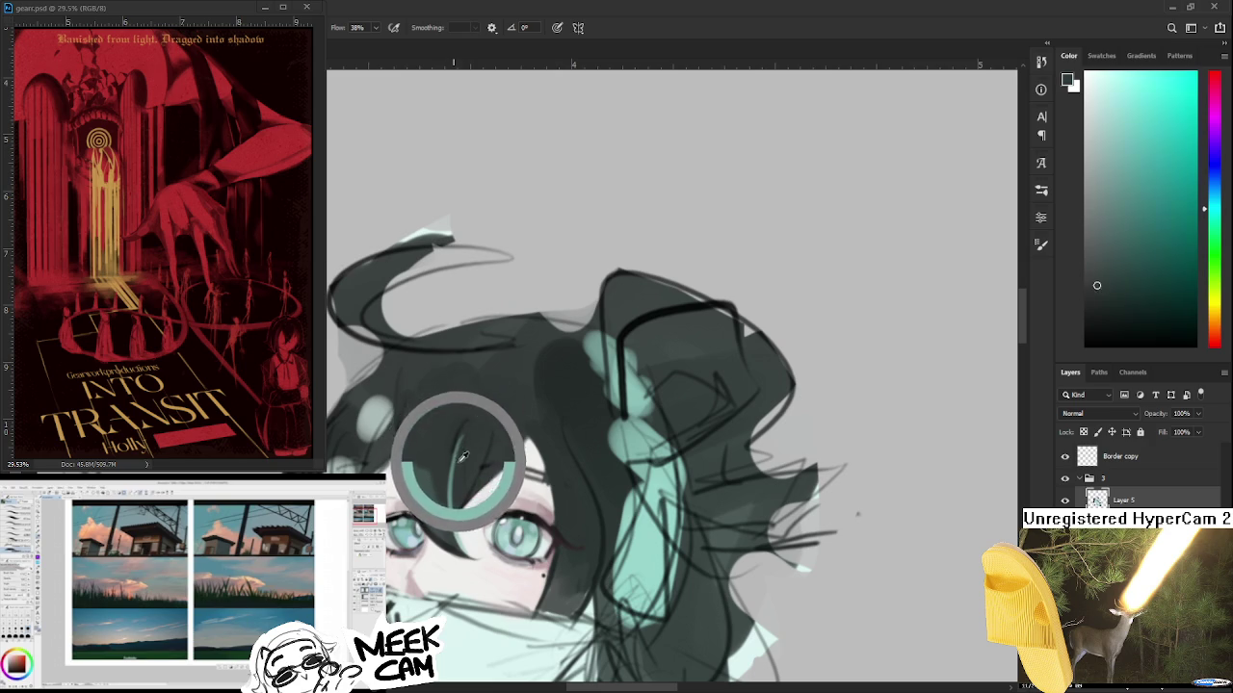
drag(523, 473, 468, 628)
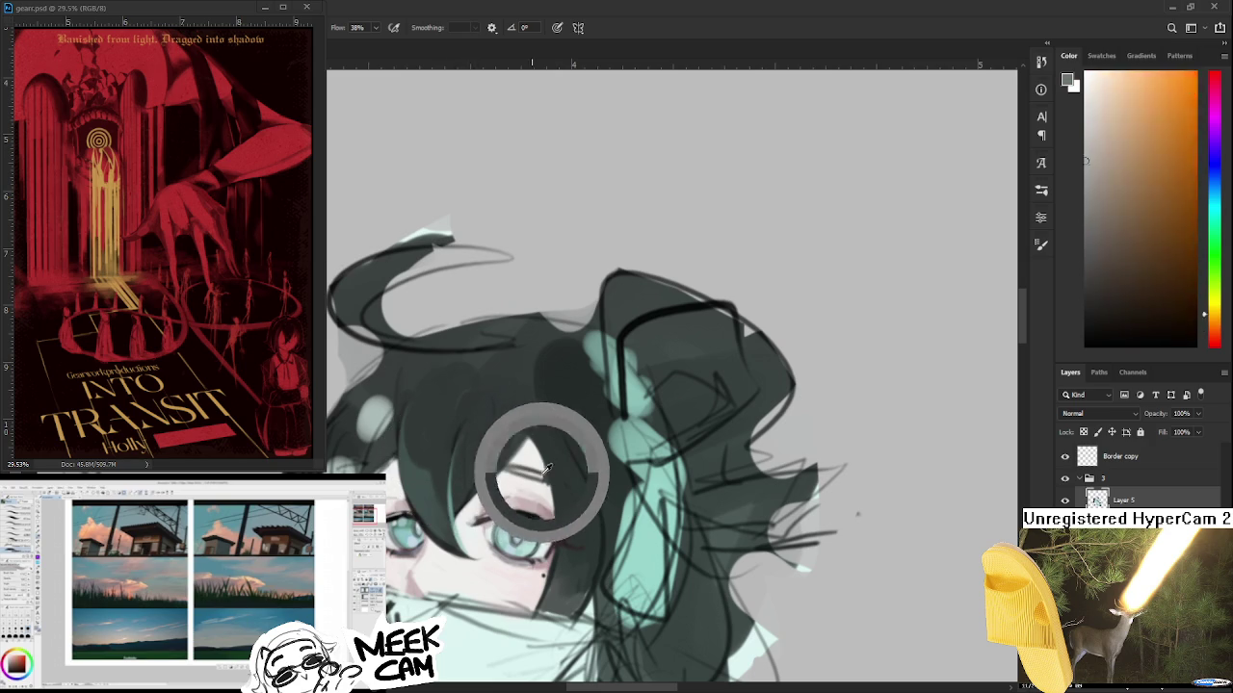
drag(491, 339, 433, 437)
mouse_move(518, 364)
mouse_down()
mouse_move(581, 341)
mouse_move(498, 412)
mouse_up()
key(ctrl+z)
key(ctrl+z)
- Redraw the highlight as a curve reaching higher and thicken it into a bright mint streak
key(ctrl+z)
mouse_move(557, 314)
mouse_down()
mouse_move(492, 468)
mouse_move(525, 497)
mouse_move(562, 332)
mouse_up()
key(ctrl+z)
drag(520, 496, 556, 370)
key(ctrl+z)
mouse_move(520, 493)
mouse_down()
mouse_move(556, 313)
mouse_move(500, 342)
mouse_up()
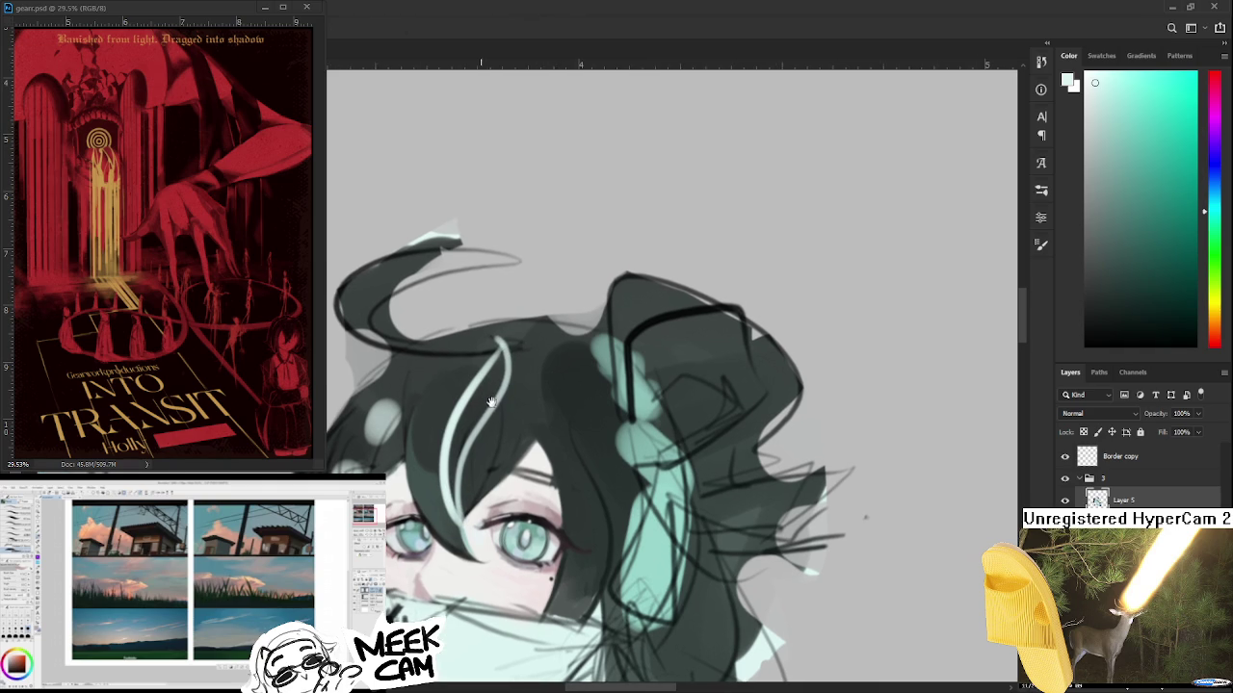
mouse_move(455, 493)
mouse_down()
mouse_move(454, 433)
mouse_move(490, 385)
mouse_up()
drag(478, 420, 503, 356)
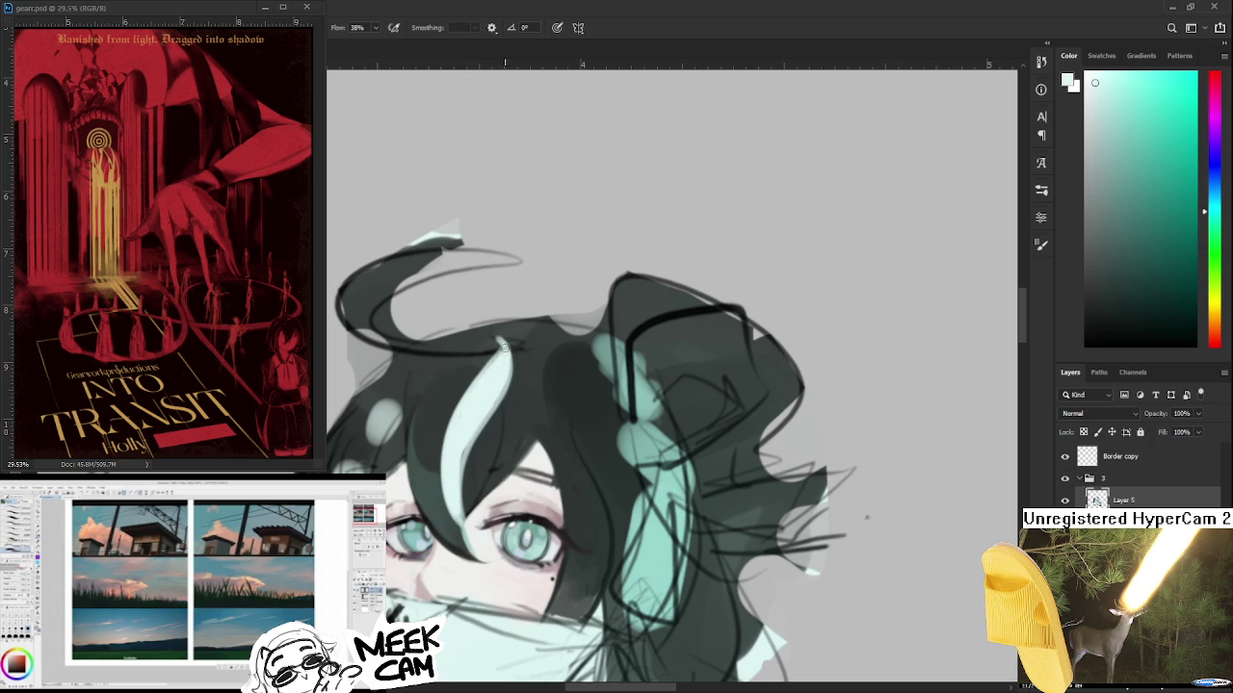
alt+click(483, 406)
- Rotate the canvas clockwise and sample pale skin and dark teal-grey hair shades near the eye
key(r)
mouse_move(507, 438)
mouse_down()
mouse_move(453, 473)
mouse_move(433, 406)
mouse_up()
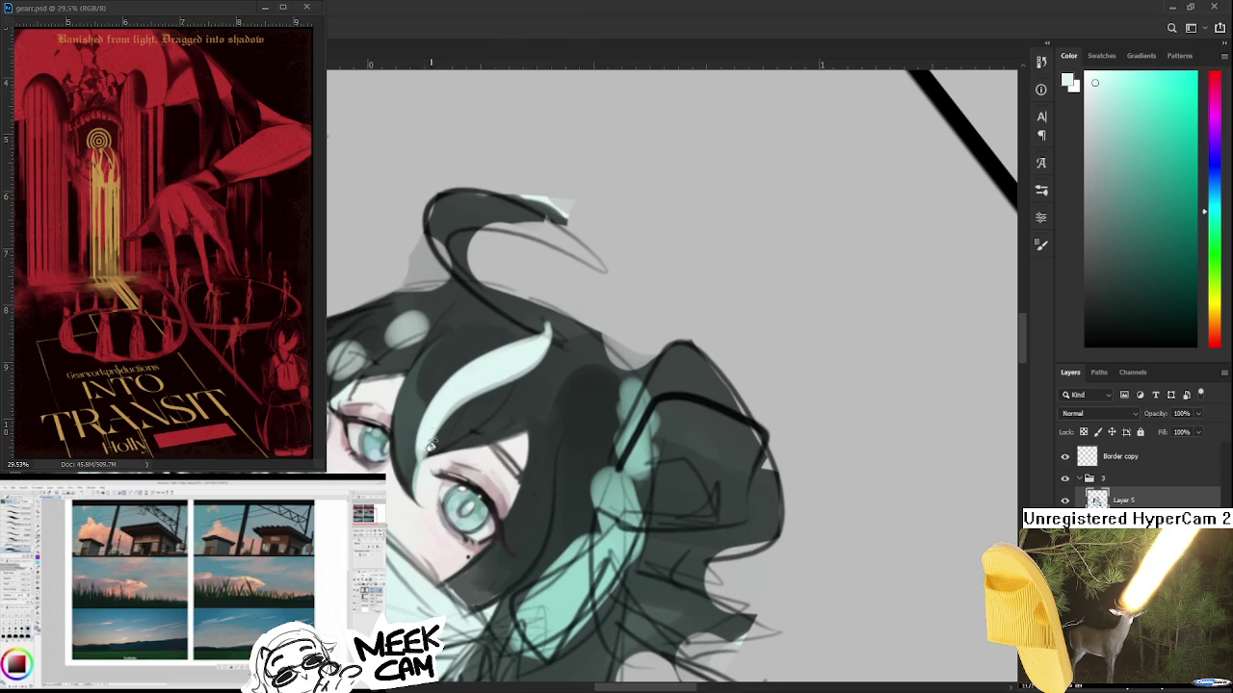
alt+click(424, 439)
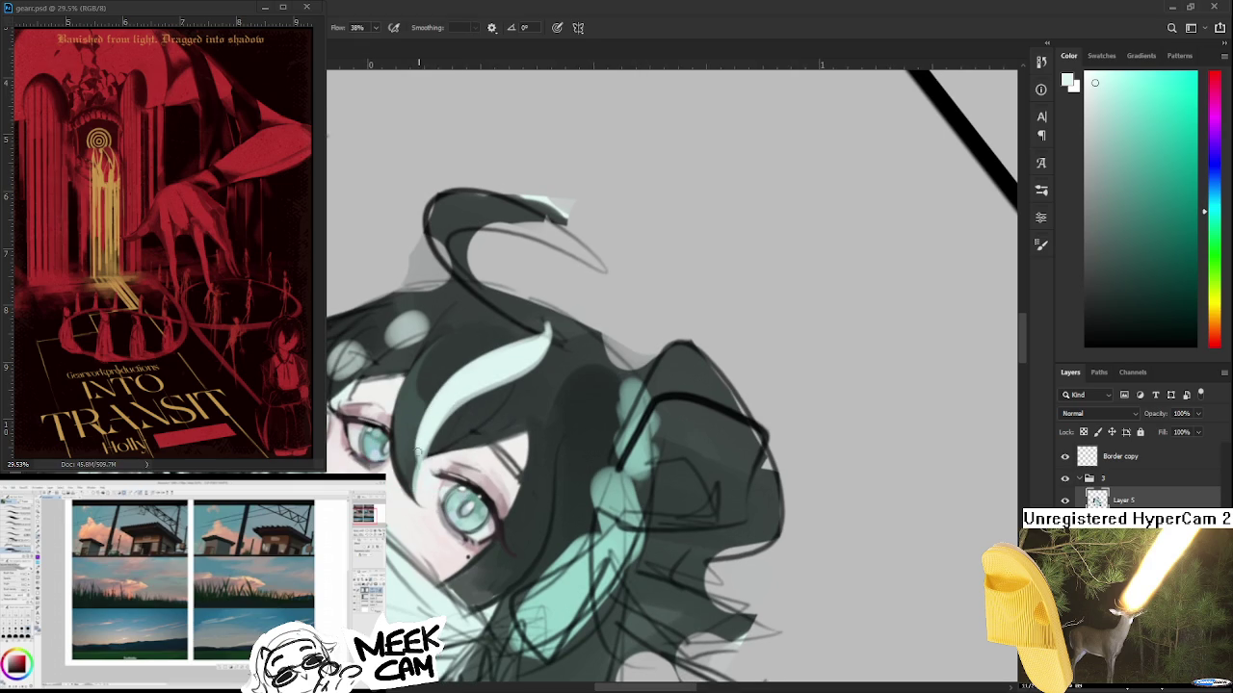
alt+click(428, 474)
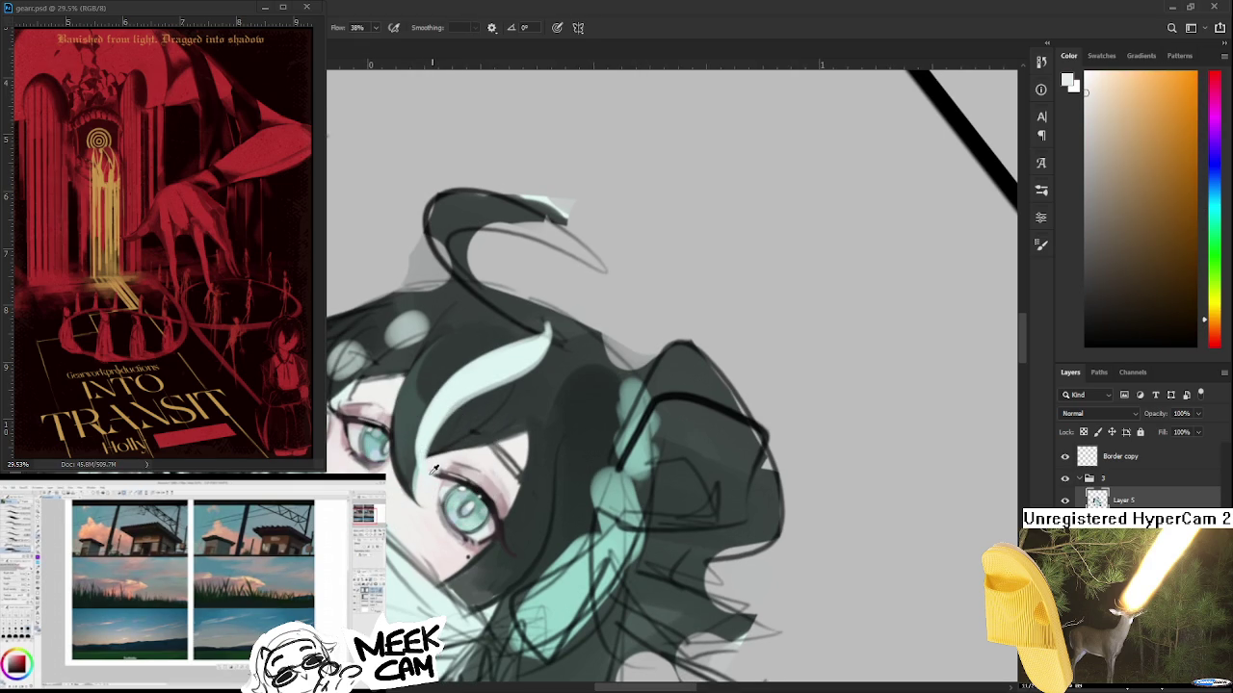
alt+click(414, 428)
alt+click(431, 422)
alt+click(414, 424)
alt+click(441, 434)
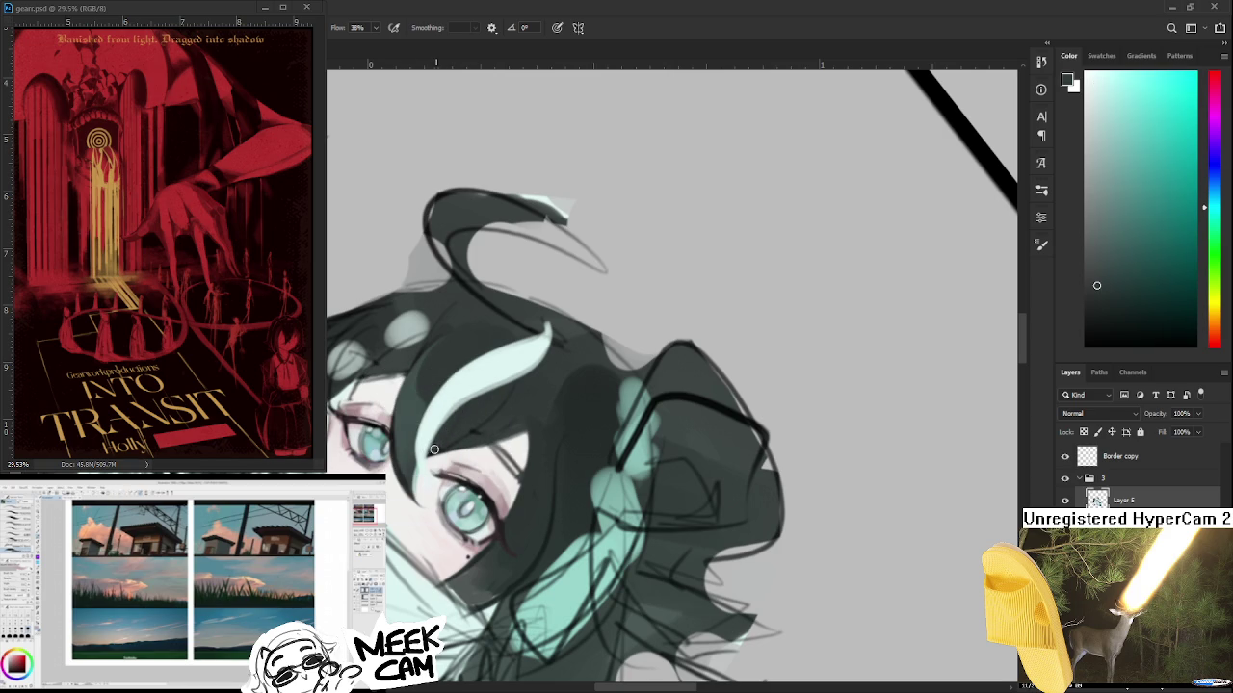
scroll(453, 461, down, 3)
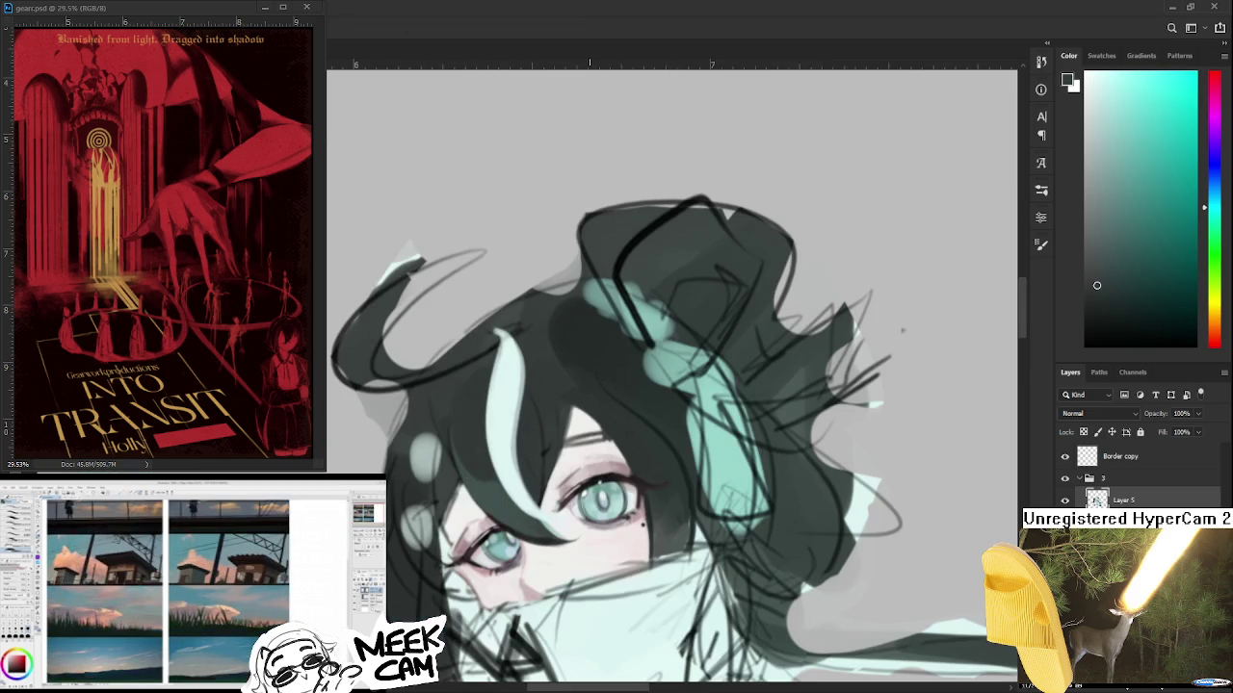
scroll(659, 445, down, 2)
scroll(660, 445, down, 2)
drag(660, 445, 631, 459)
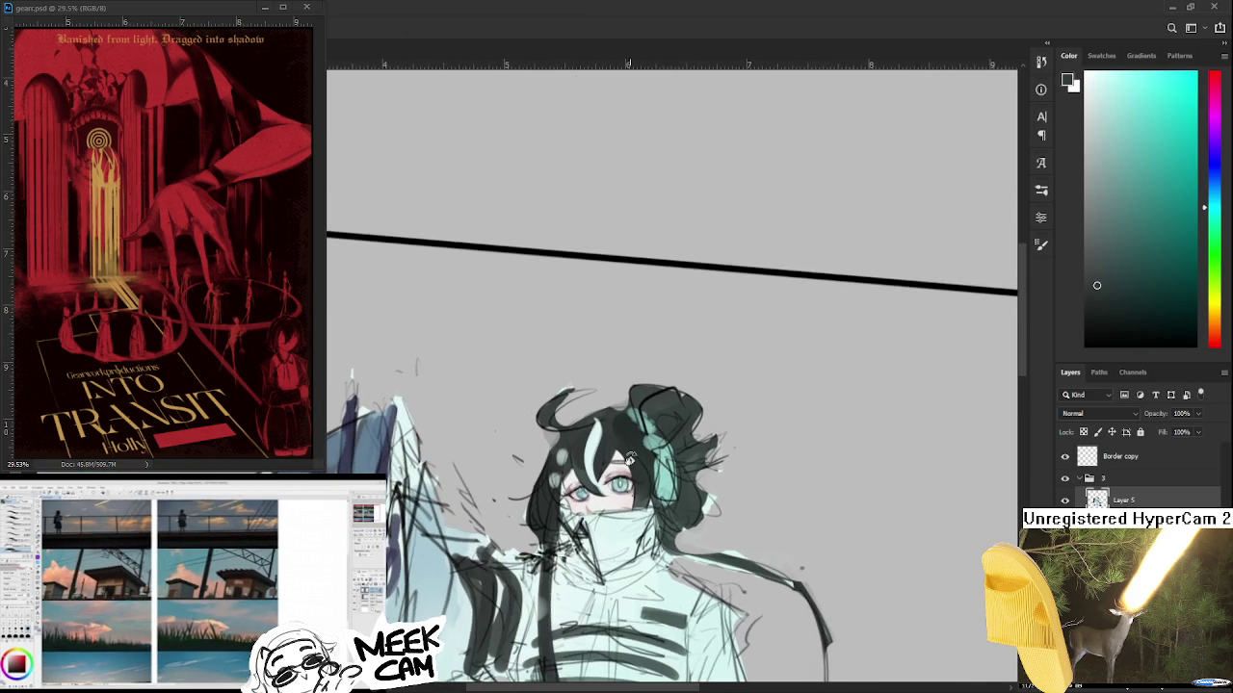
scroll(629, 460, up, 1)
scroll(598, 434, up, 1)
scroll(578, 412, up, 1)
scroll(578, 412, up, 1)
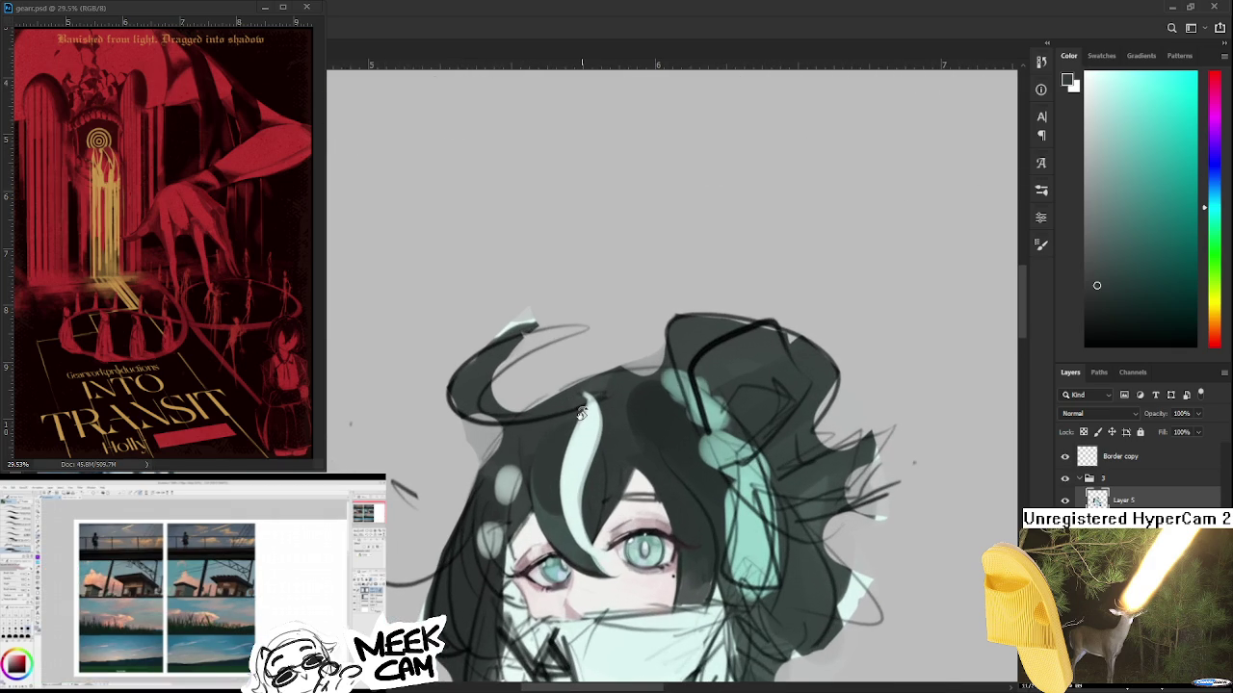
scroll(580, 412, up, 1)
drag(583, 409, 440, 431)
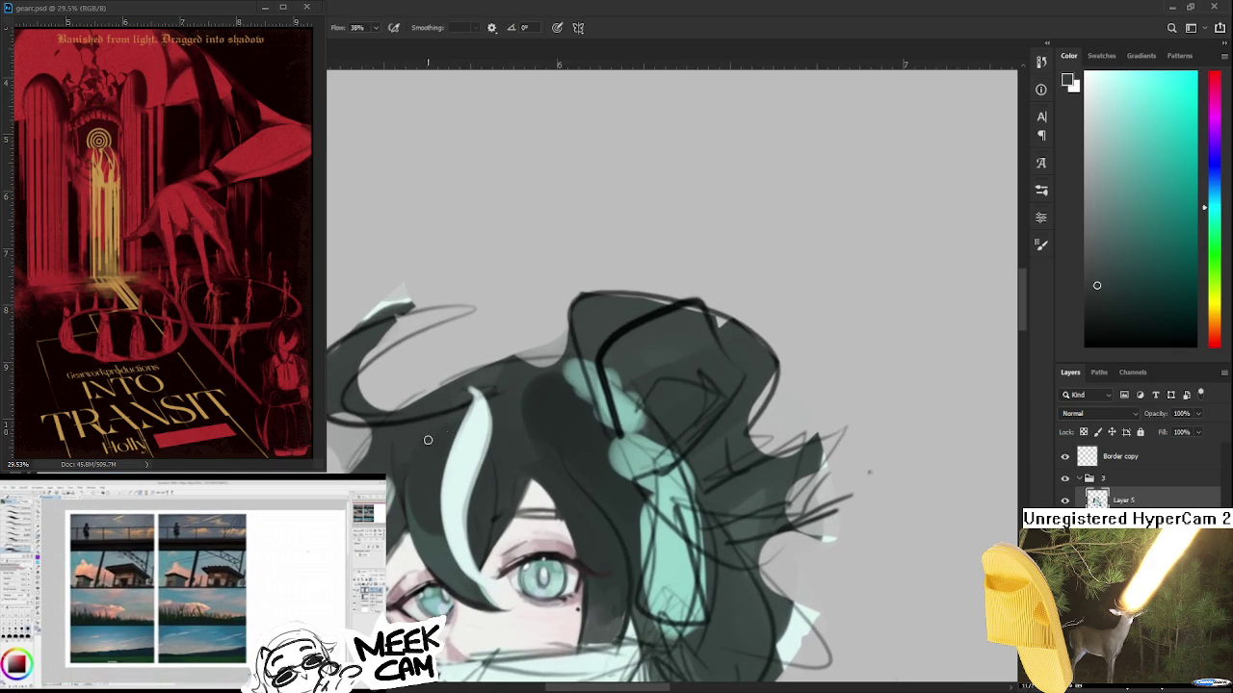
alt+click(443, 430)
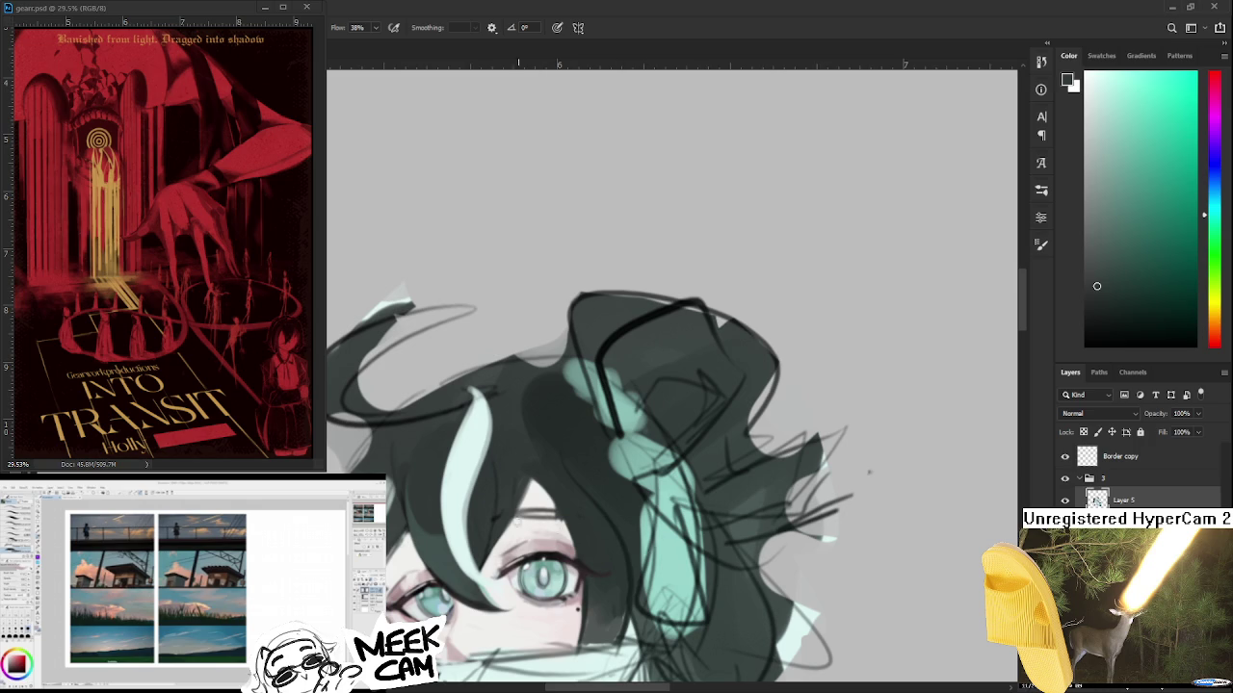
scroll(468, 511, up, 1)
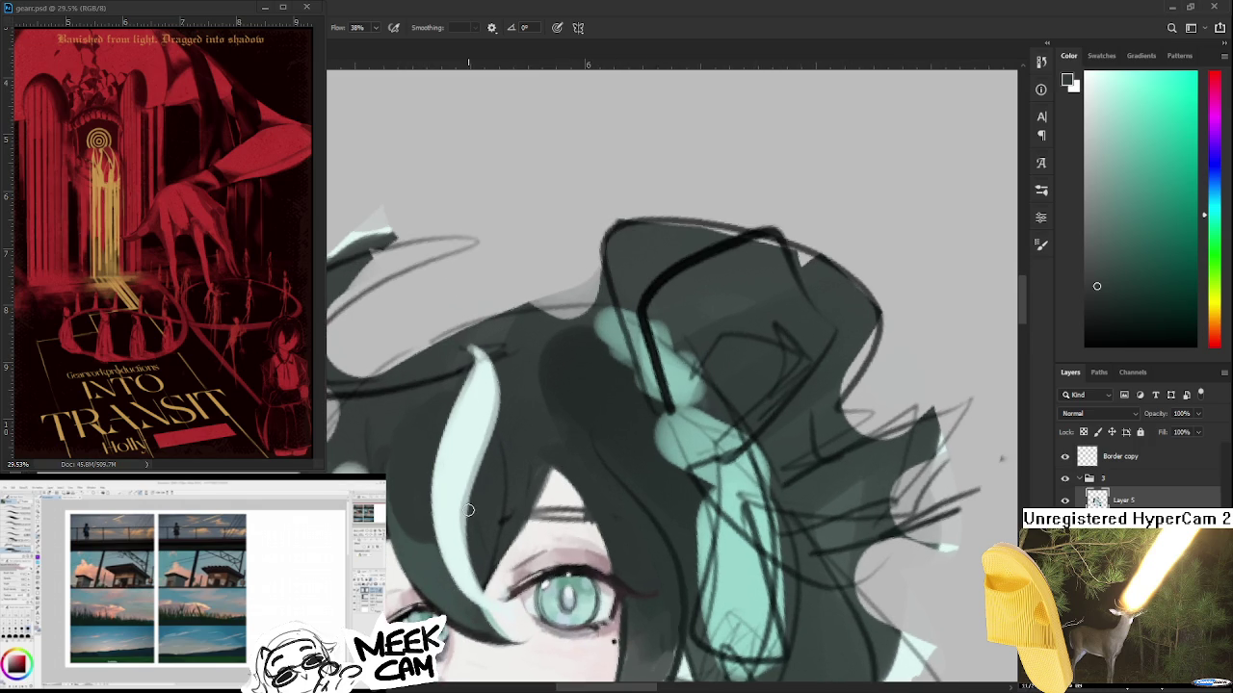
scroll(469, 511, up, 1)
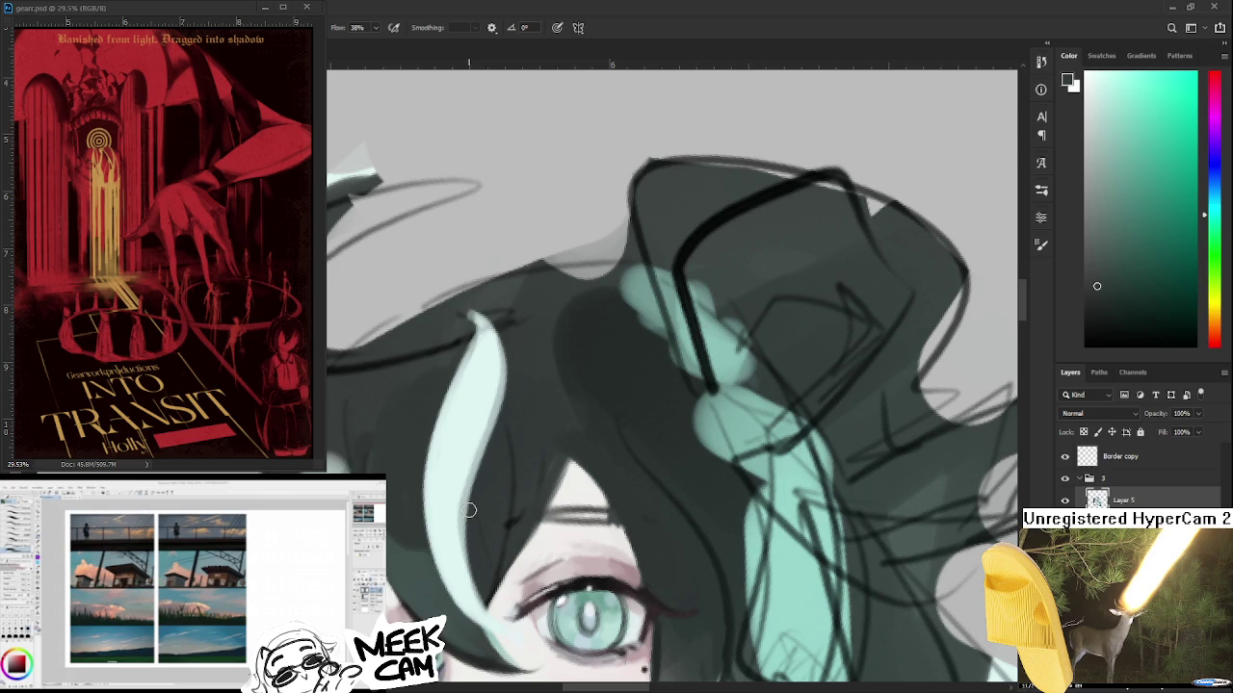
mouse_move(556, 475)
mouse_down()
mouse_move(531, 341)
mouse_move(482, 358)
mouse_up()
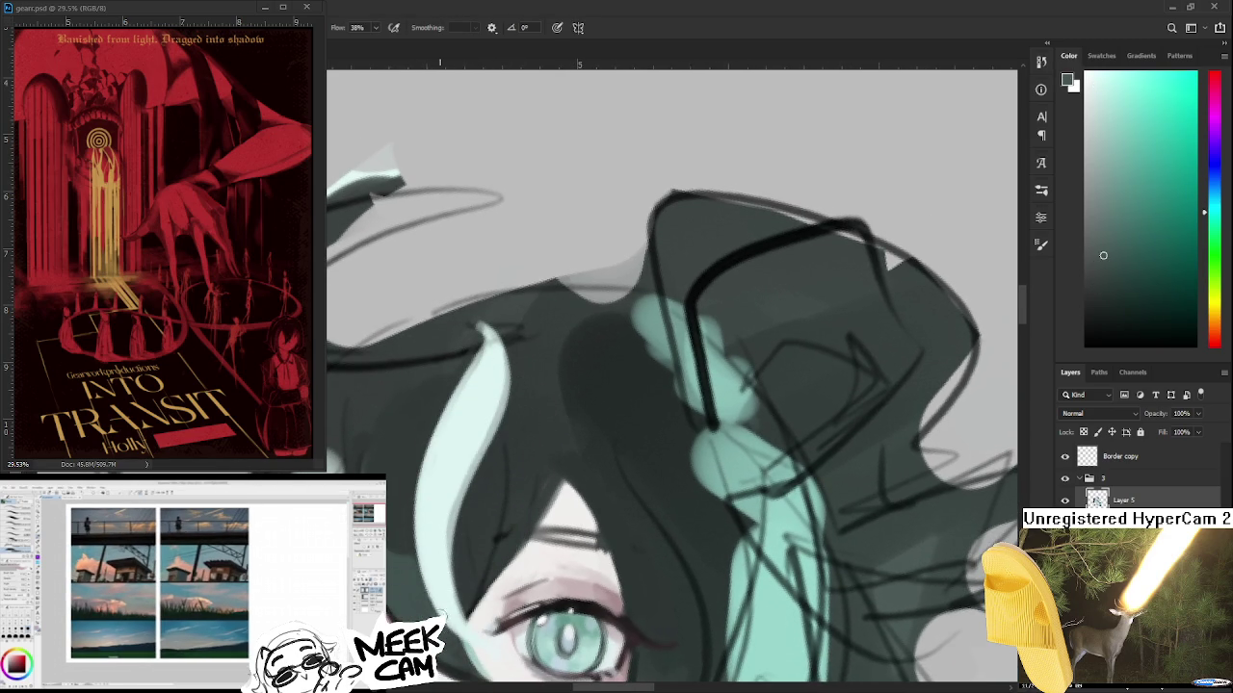
drag(465, 612, 474, 447)
scroll(475, 448, down, 5)
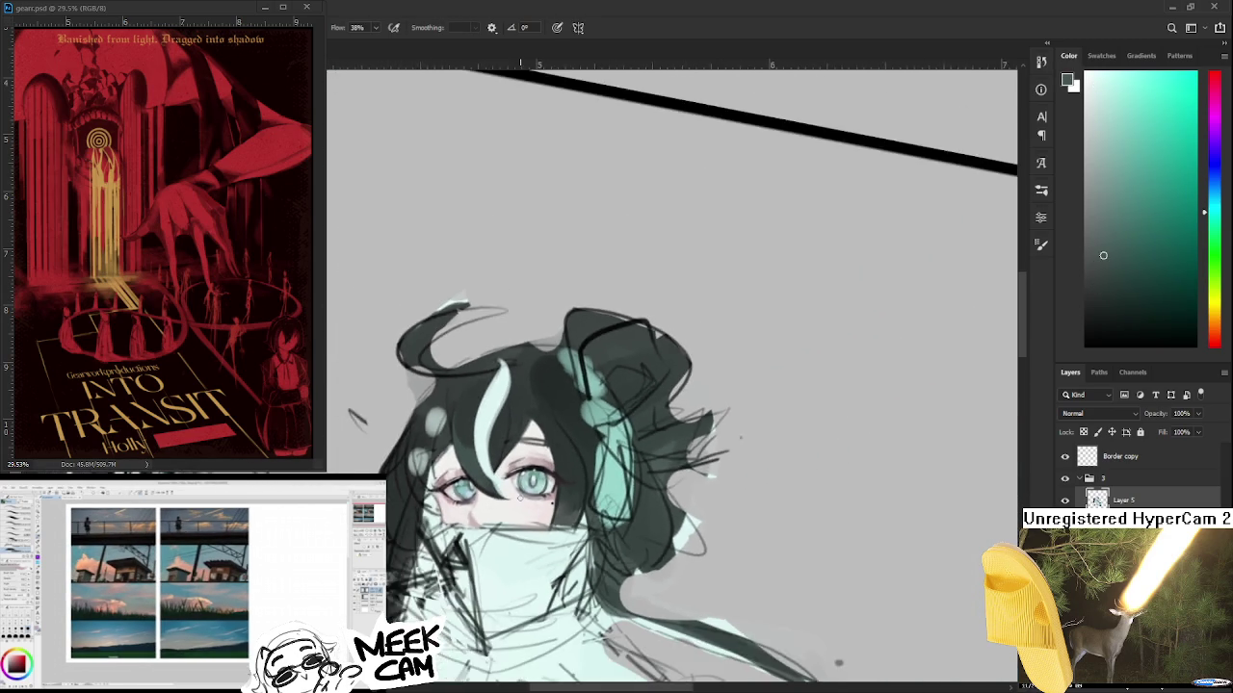
scroll(537, 493, up, 3)
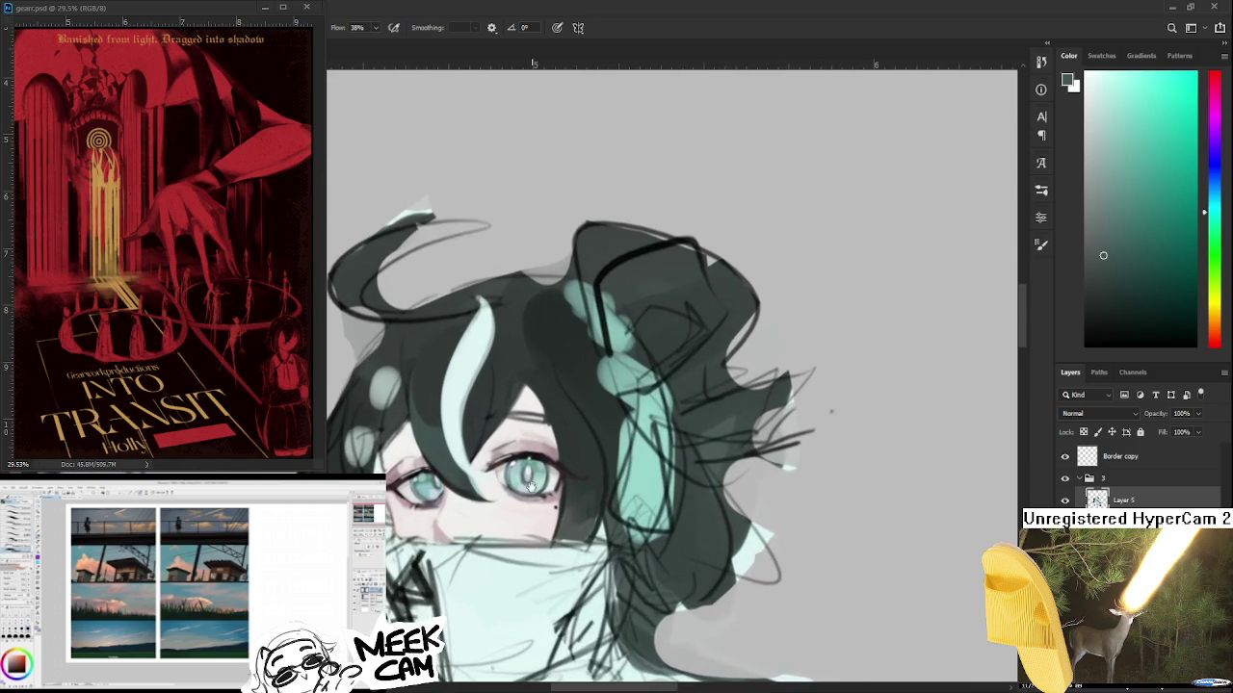
scroll(535, 540, up, 2)
drag(536, 582, 561, 572)
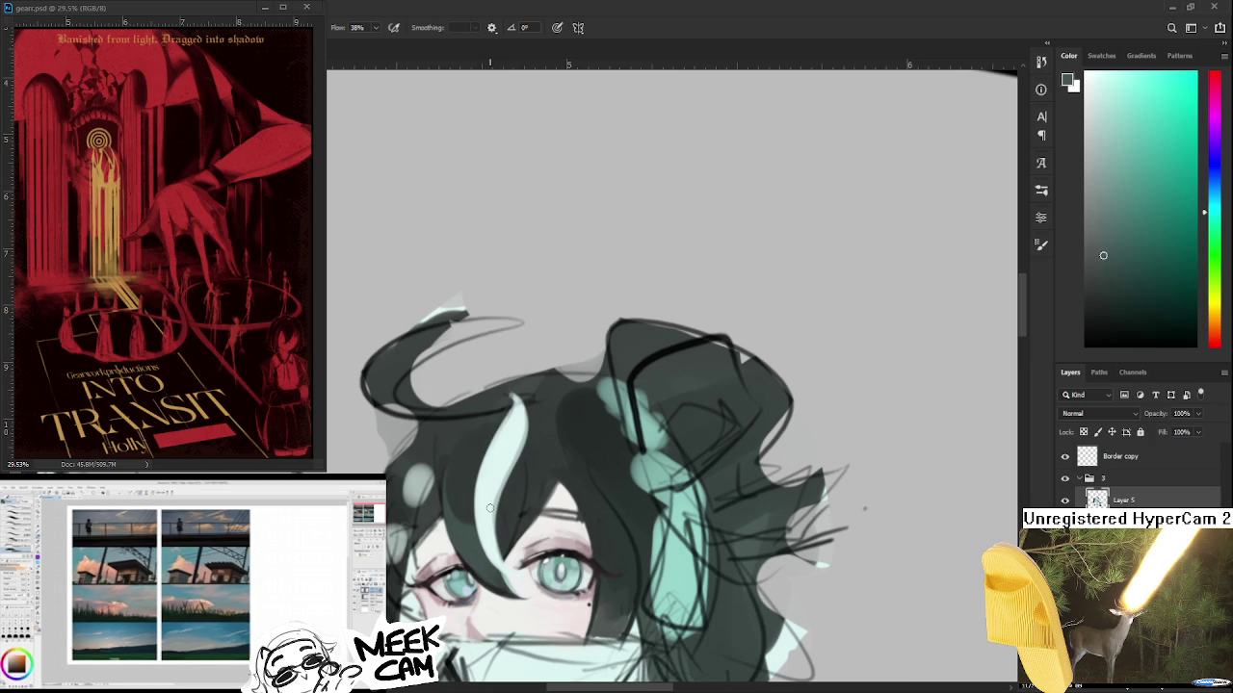
- Sample several skin tones from different spots on the girl's face
scroll(506, 412, down, 2)
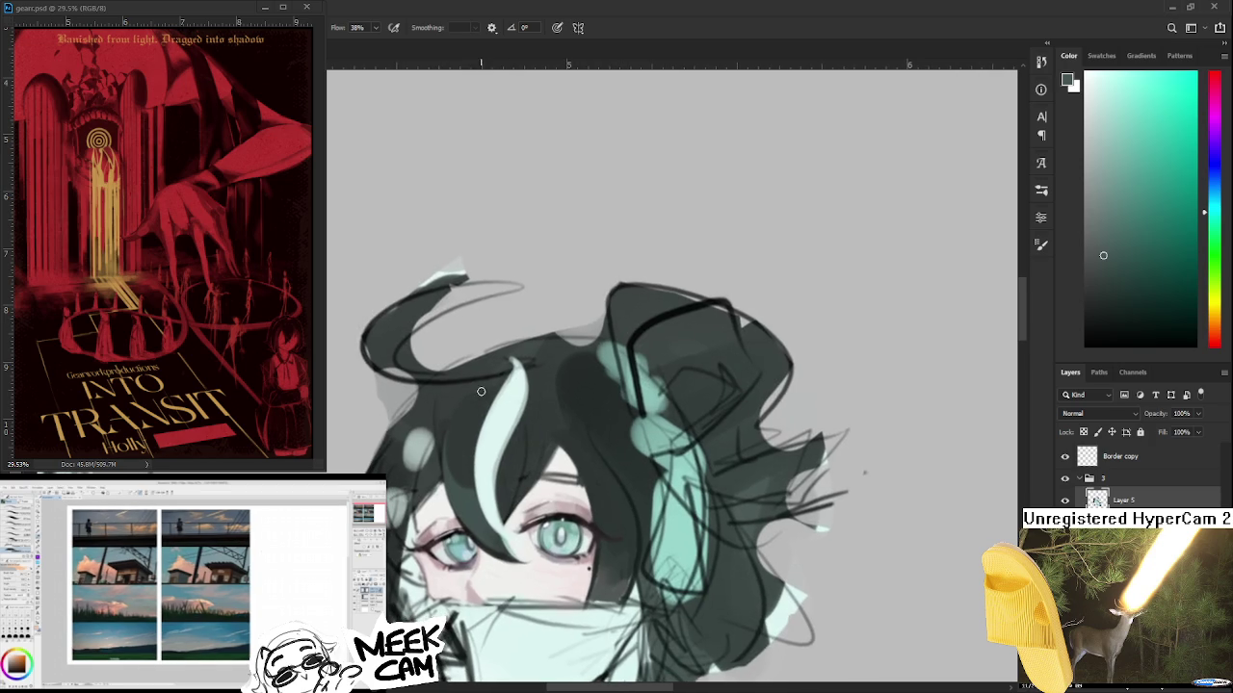
alt+click(462, 489)
alt+click(488, 520)
alt+click(485, 495)
alt+click(463, 466)
alt+click(458, 484)
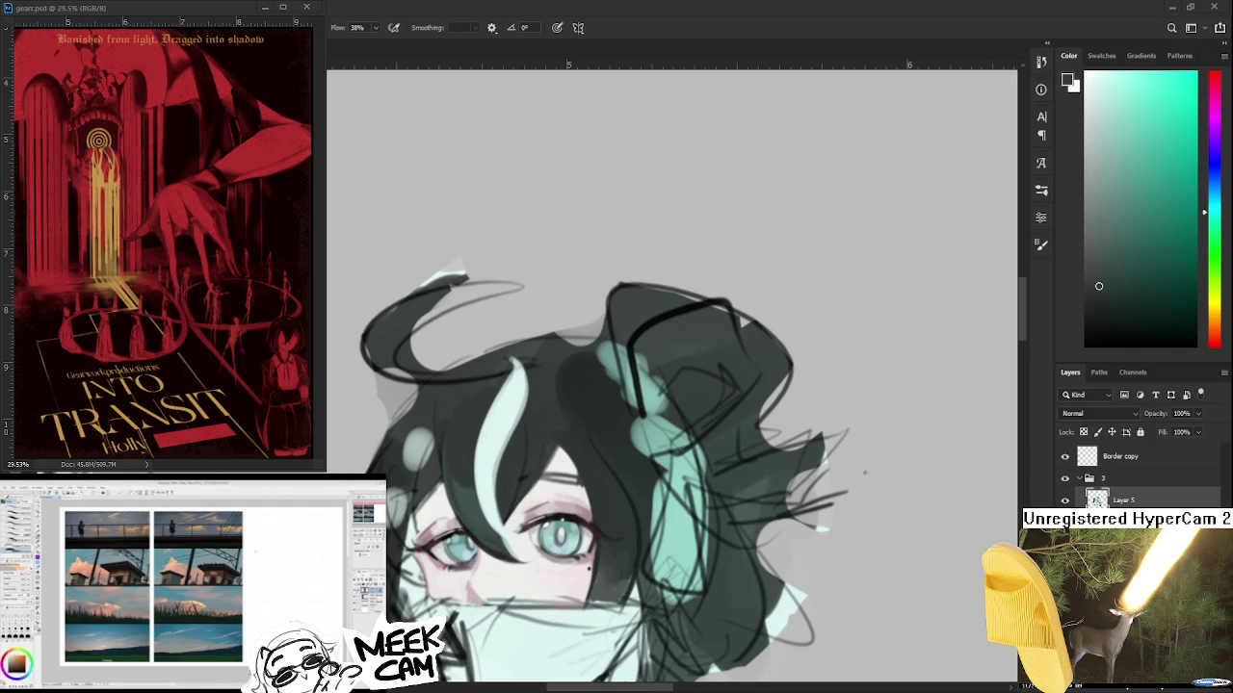
- Sample pink skin, then dark teal and a near-black dark red from the hair
drag(516, 462, 502, 414)
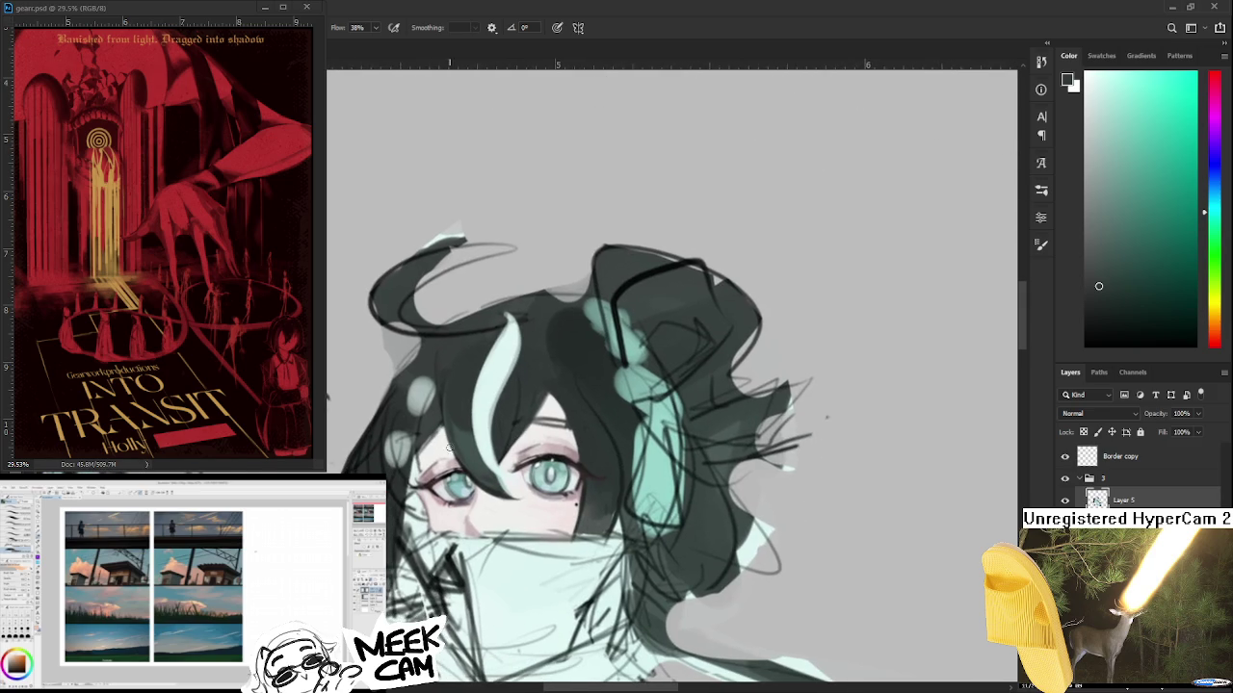
alt+click(467, 464)
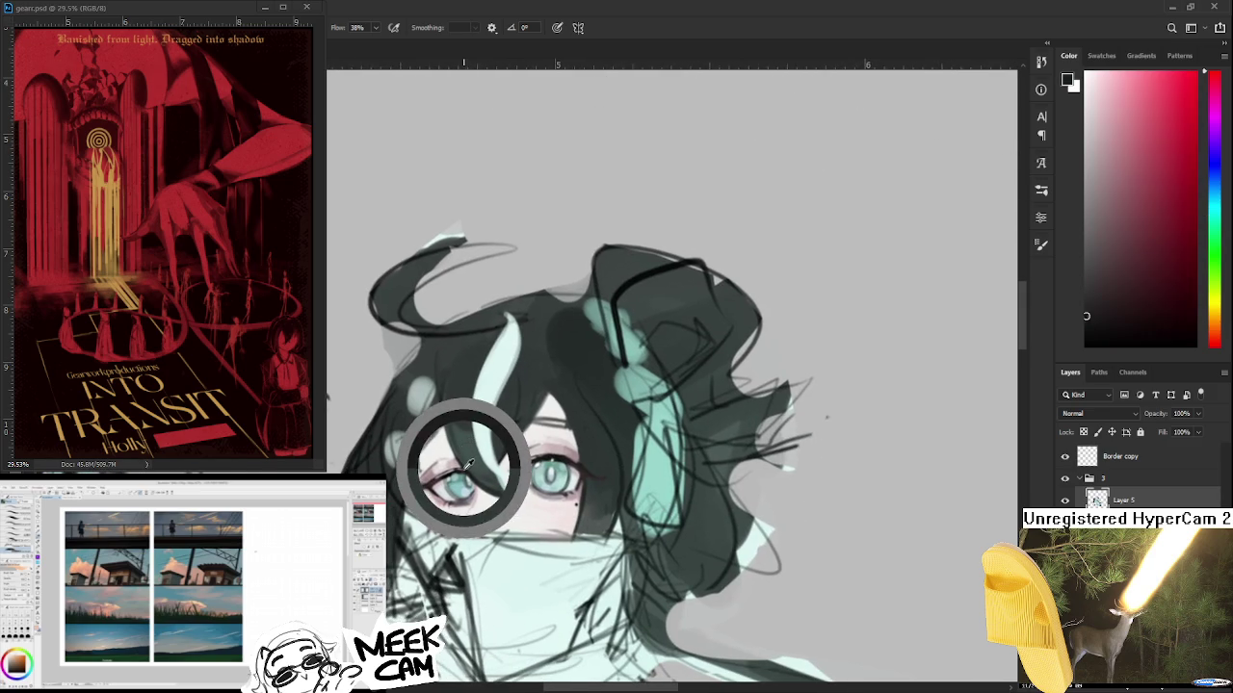
alt+click(454, 386)
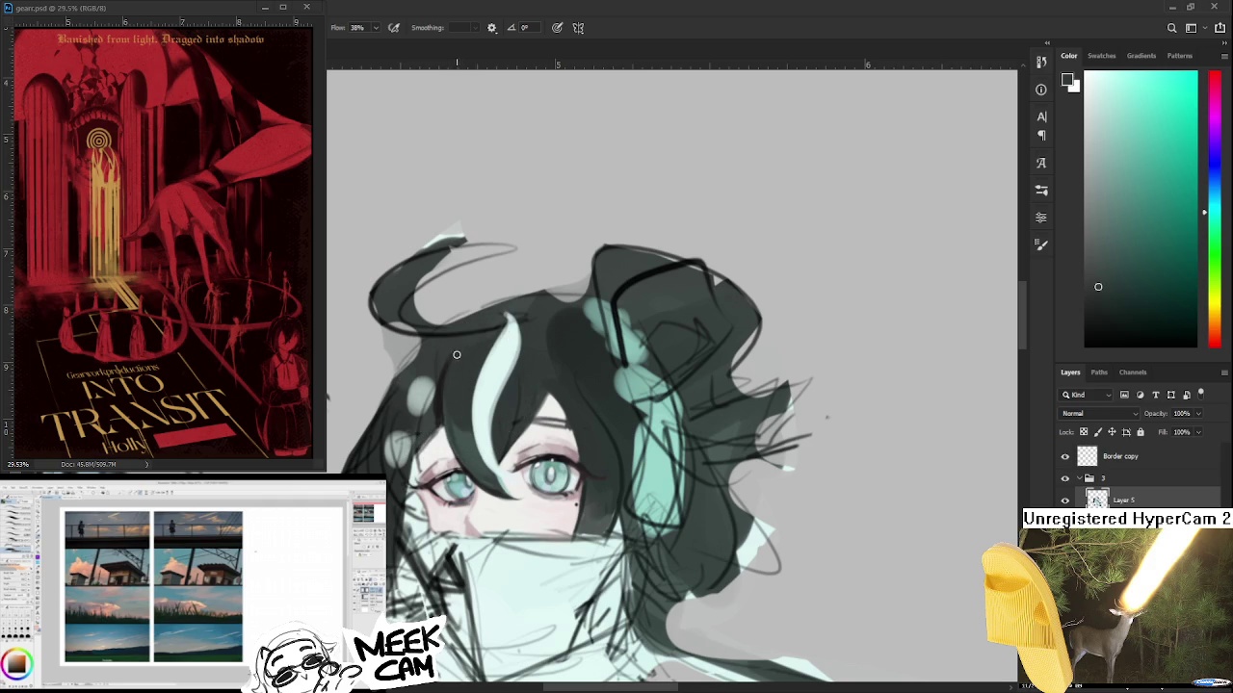
alt+click(433, 385)
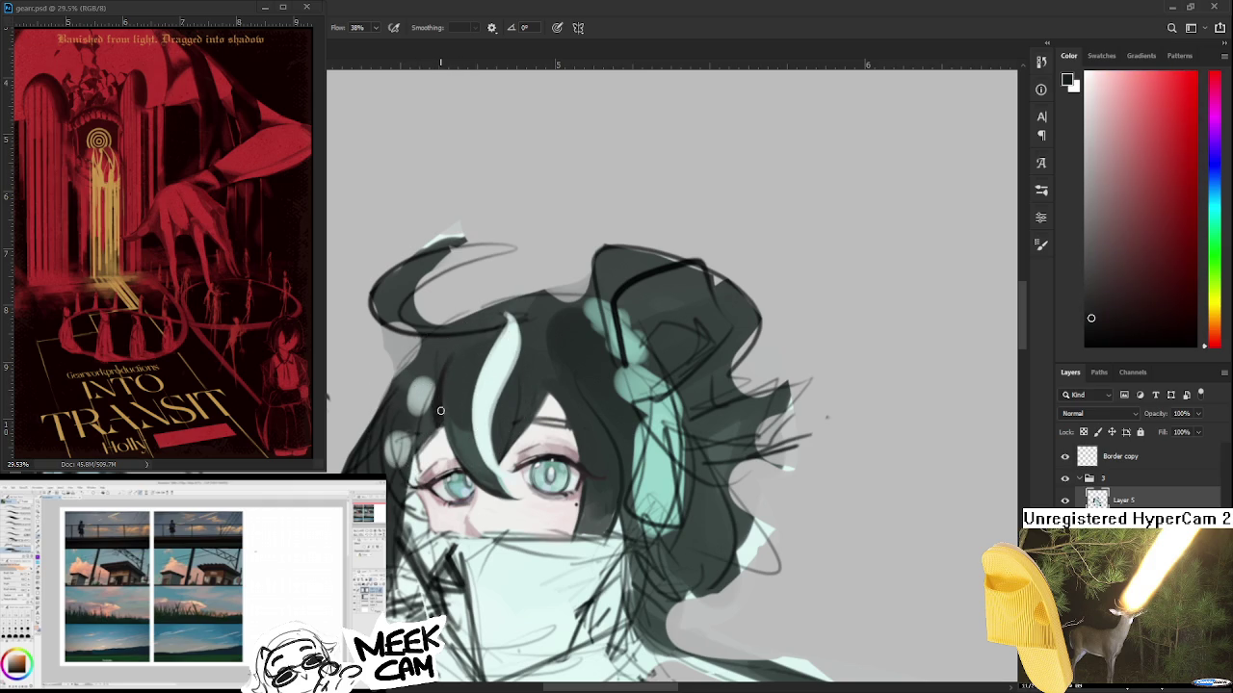
drag(433, 438, 457, 360)
alt+click(446, 390)
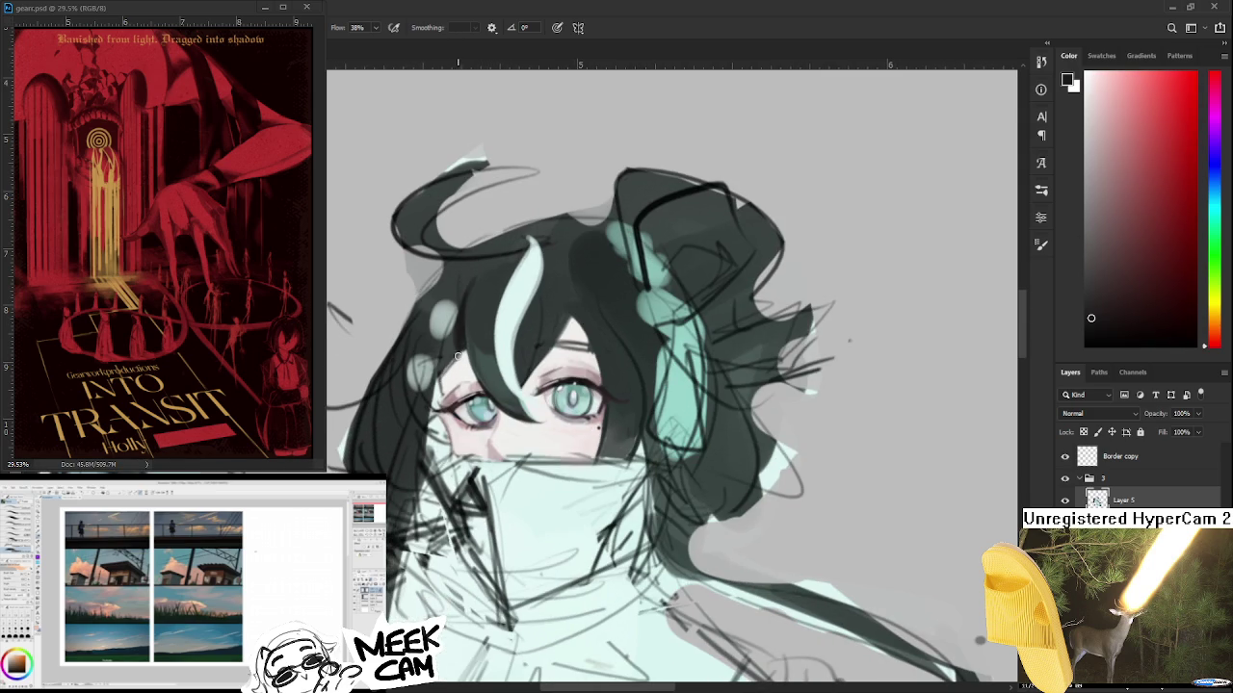
drag(456, 355, 446, 393)
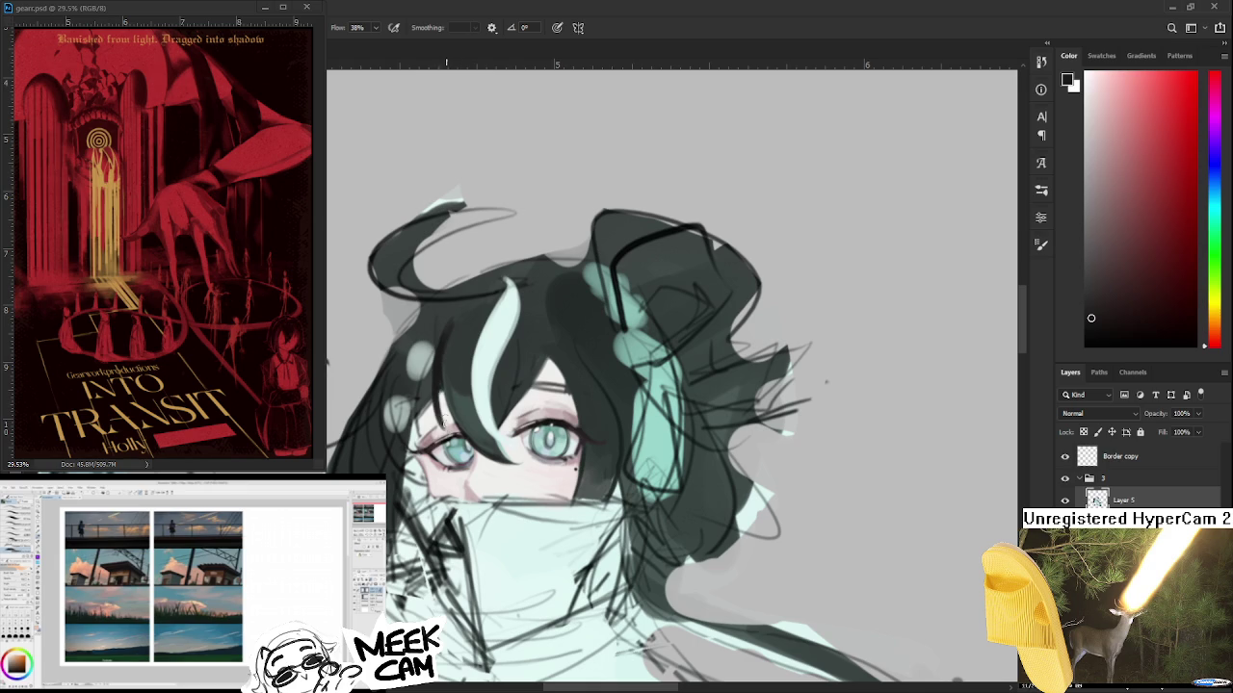
drag(437, 416, 422, 420)
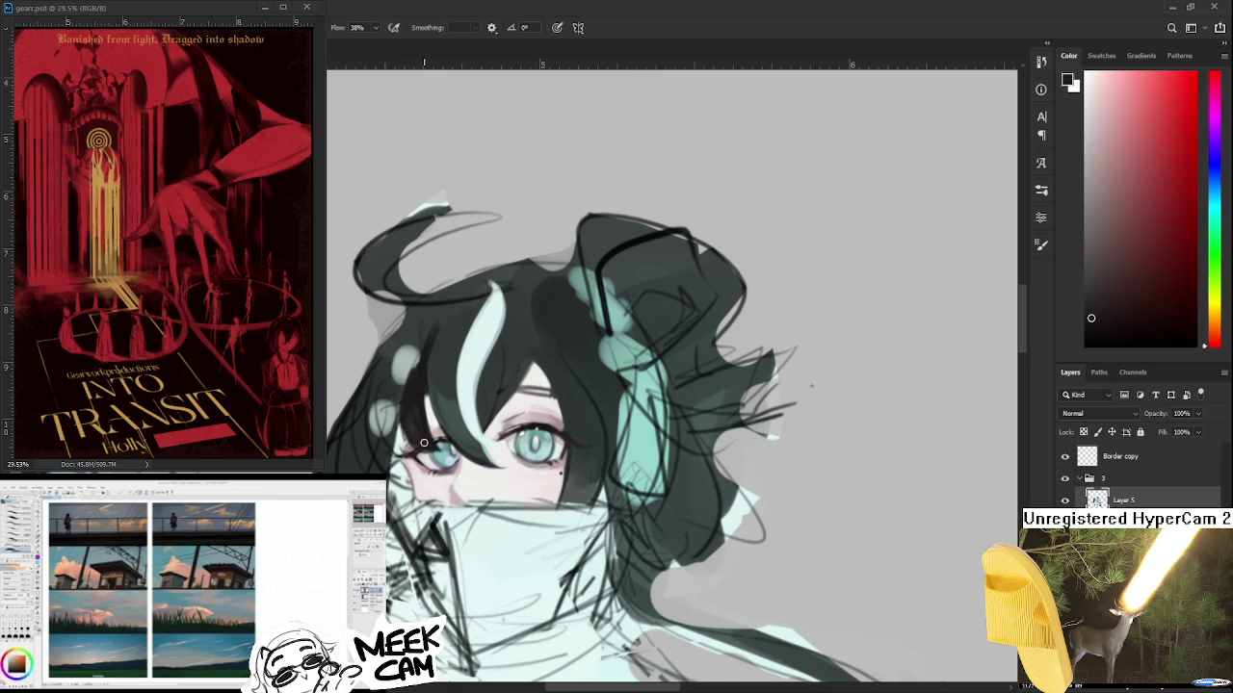
scroll(669, 308, down, 2)
scroll(668, 309, down, 2)
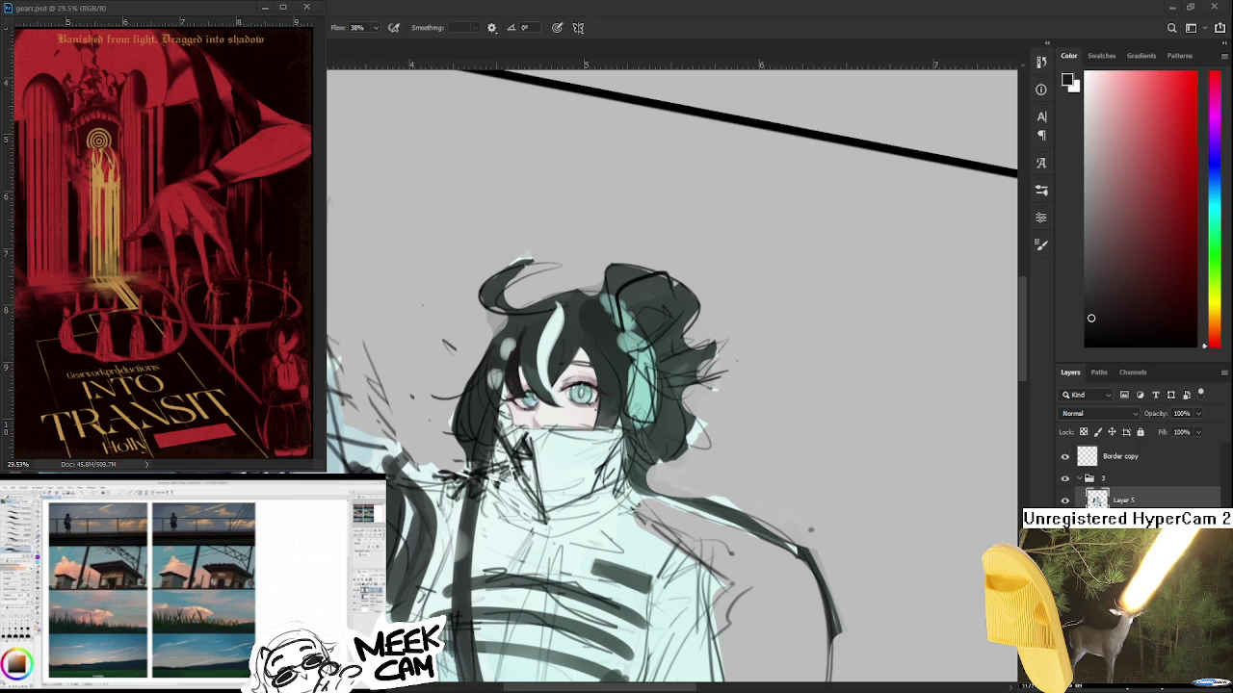
scroll(518, 404, up, 2)
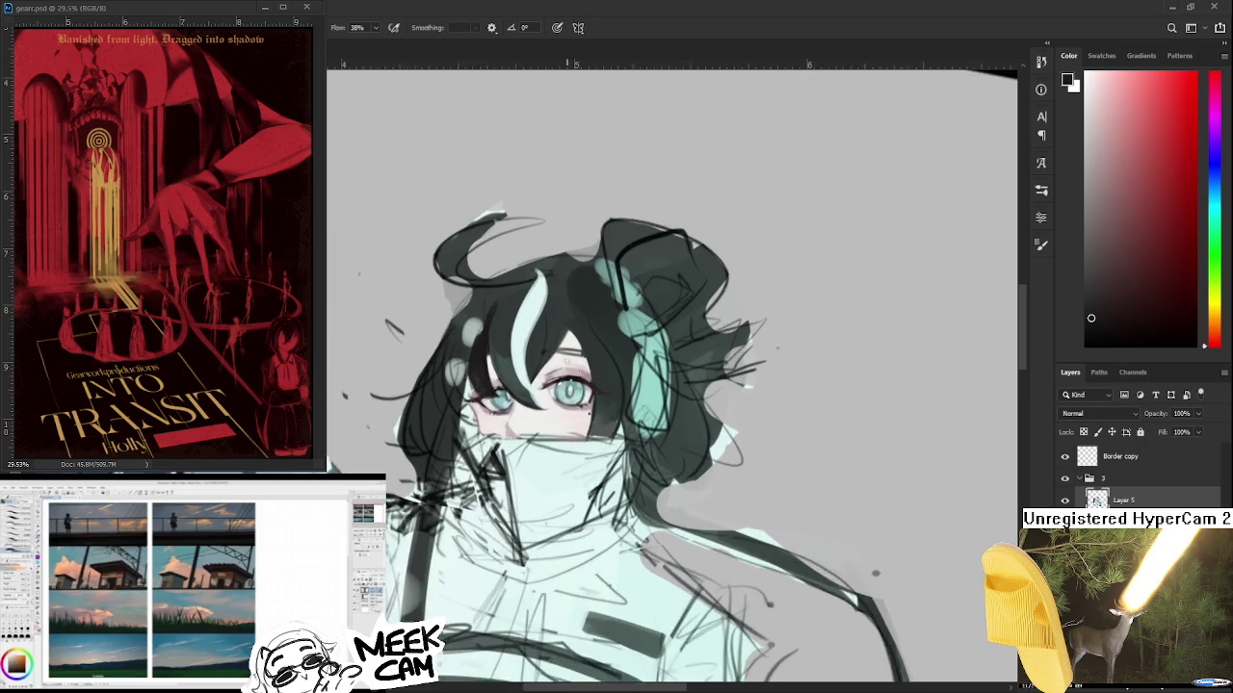
scroll(518, 404, up, 2)
scroll(518, 404, up, 2)
scroll(518, 404, up, 2)
scroll(518, 404, up, 2)
scroll(518, 404, up, 2)
- Paint dark curving strands down through the left fringe over the forehead
drag(476, 380, 424, 478)
drag(445, 415, 424, 482)
alt+click(476, 404)
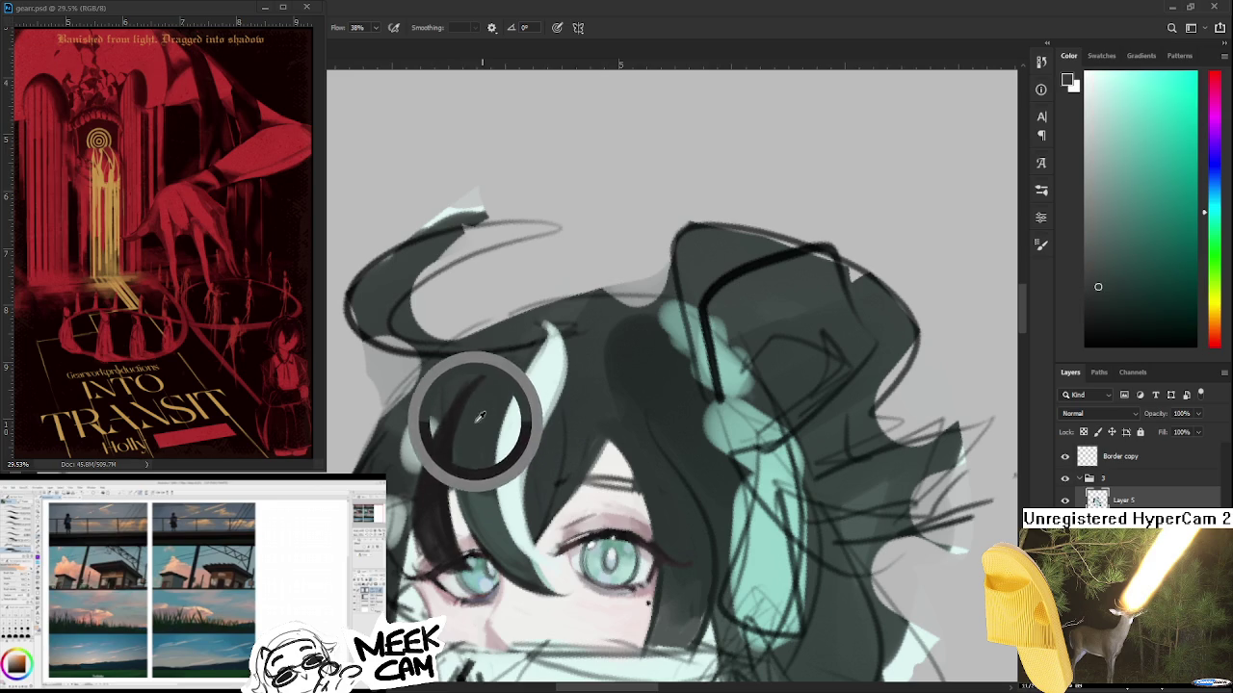
drag(472, 393, 428, 549)
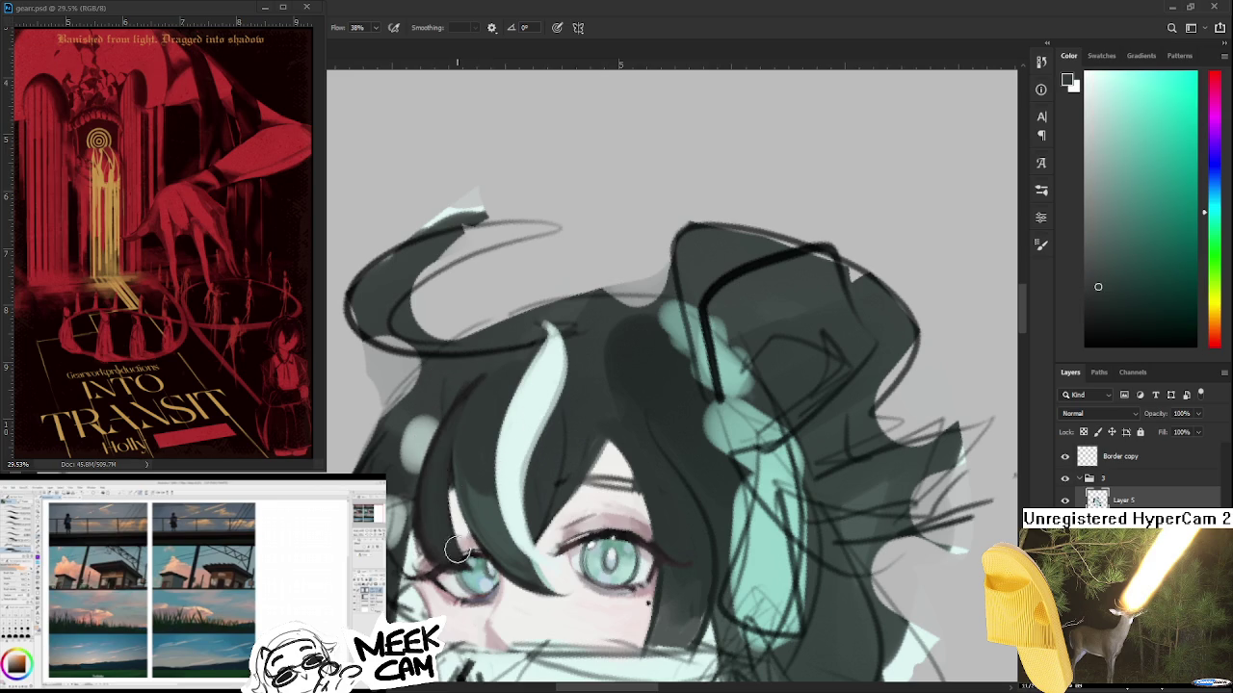
alt+click(454, 504)
alt+click(486, 521)
mouse_move(472, 463)
mouse_down()
mouse_move(439, 496)
mouse_move(464, 487)
mouse_move(453, 530)
mouse_up()
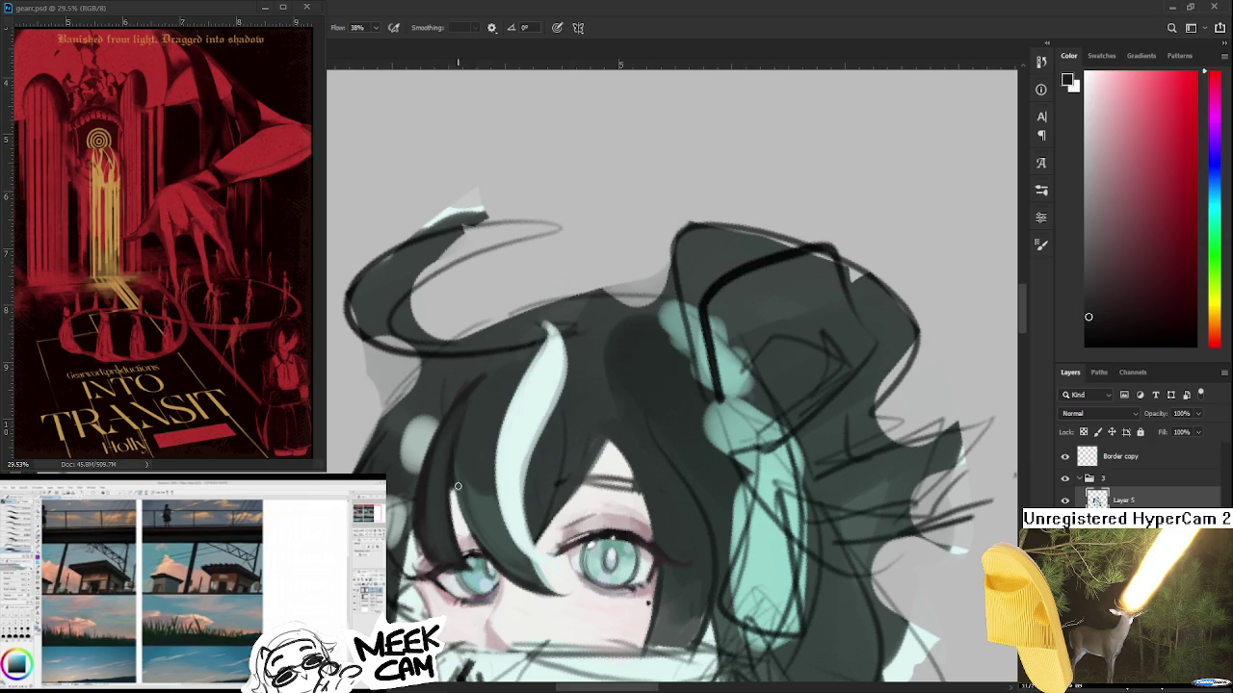
- Sample dark teal and dark purple tones from the hair
alt+click(468, 484)
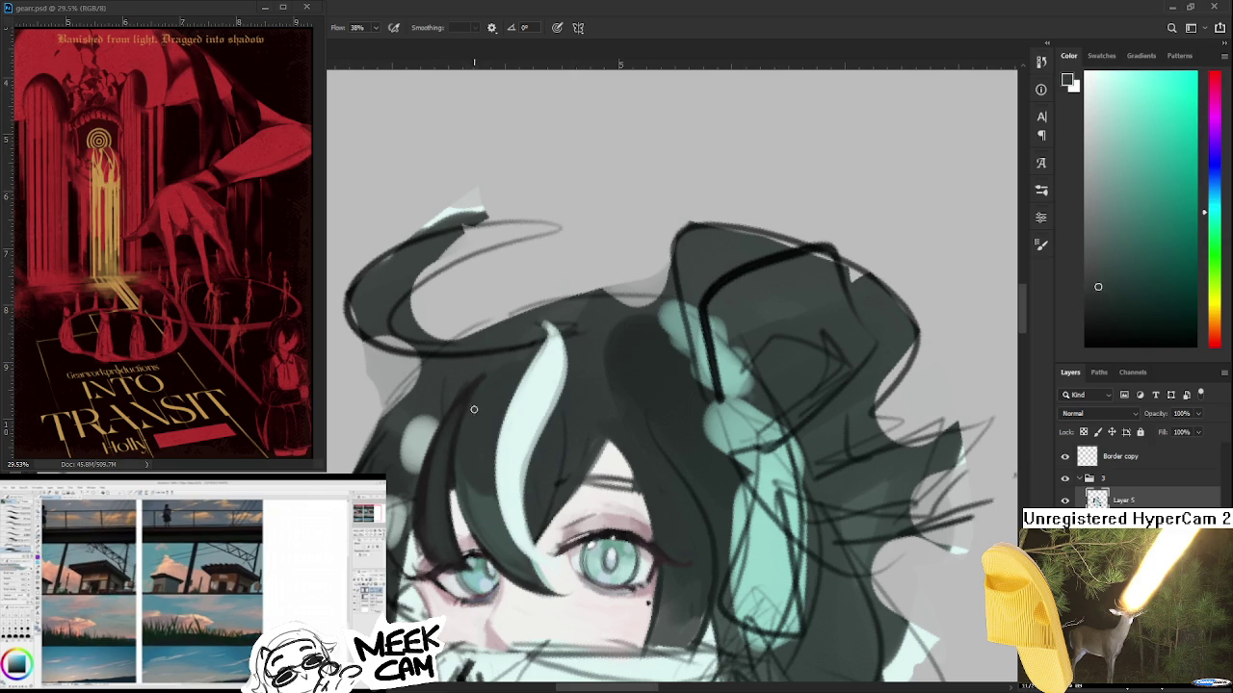
drag(426, 473, 402, 462)
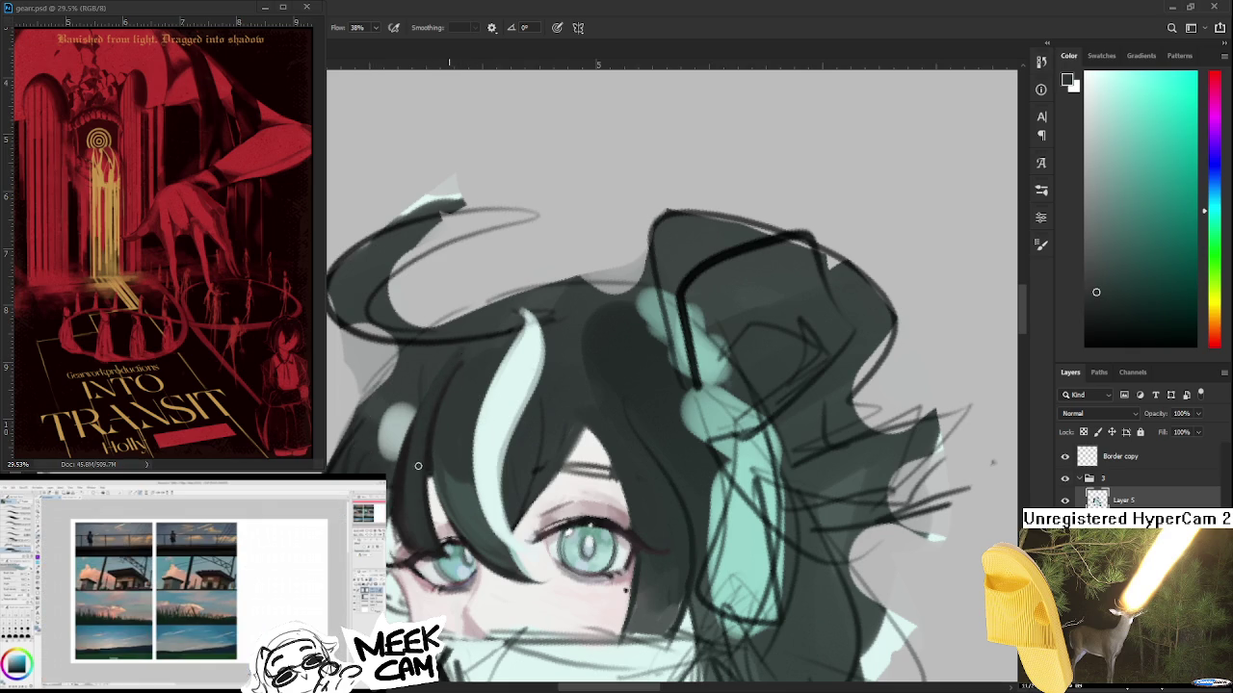
alt+click(467, 369)
alt+click(445, 440)
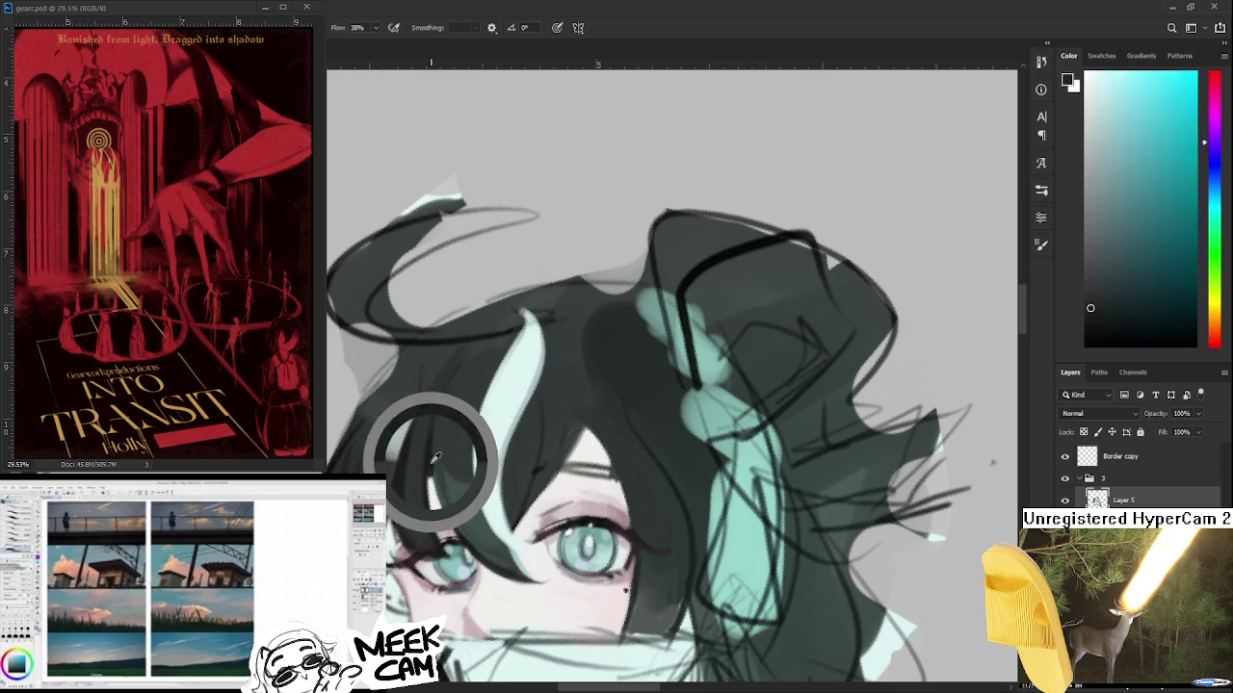
drag(457, 481, 418, 458)
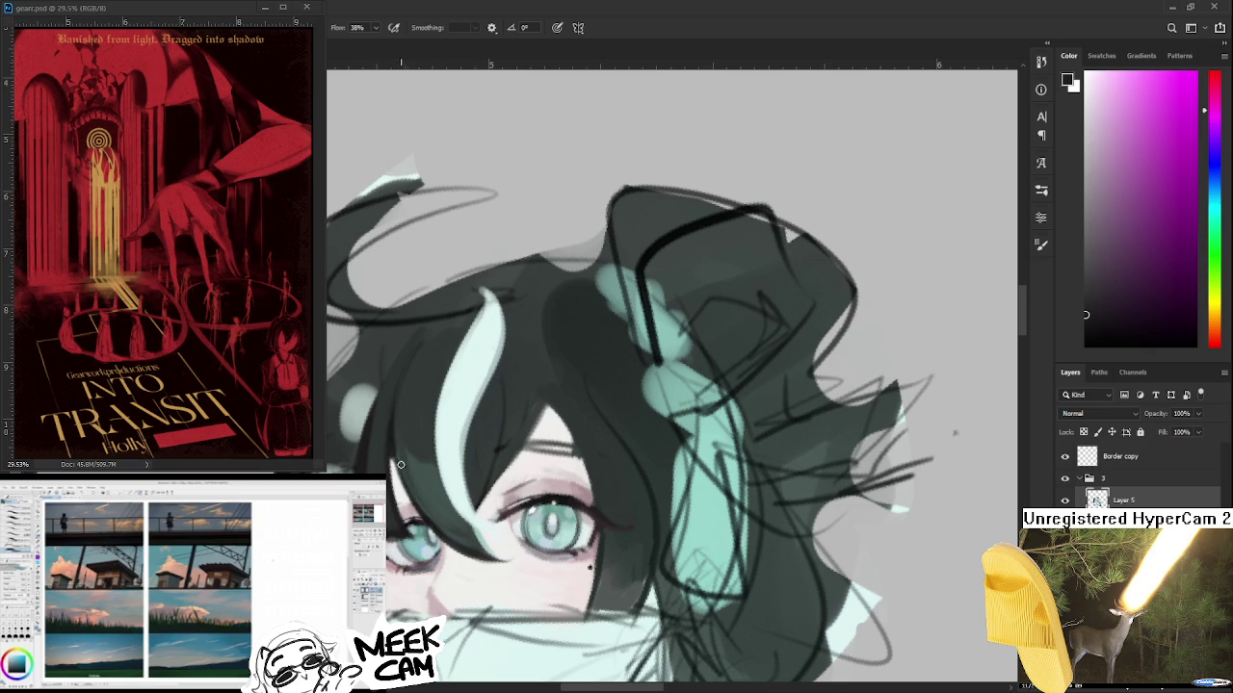
mouse_move(393, 450)
mouse_down()
mouse_move(488, 510)
mouse_move(559, 592)
mouse_up()
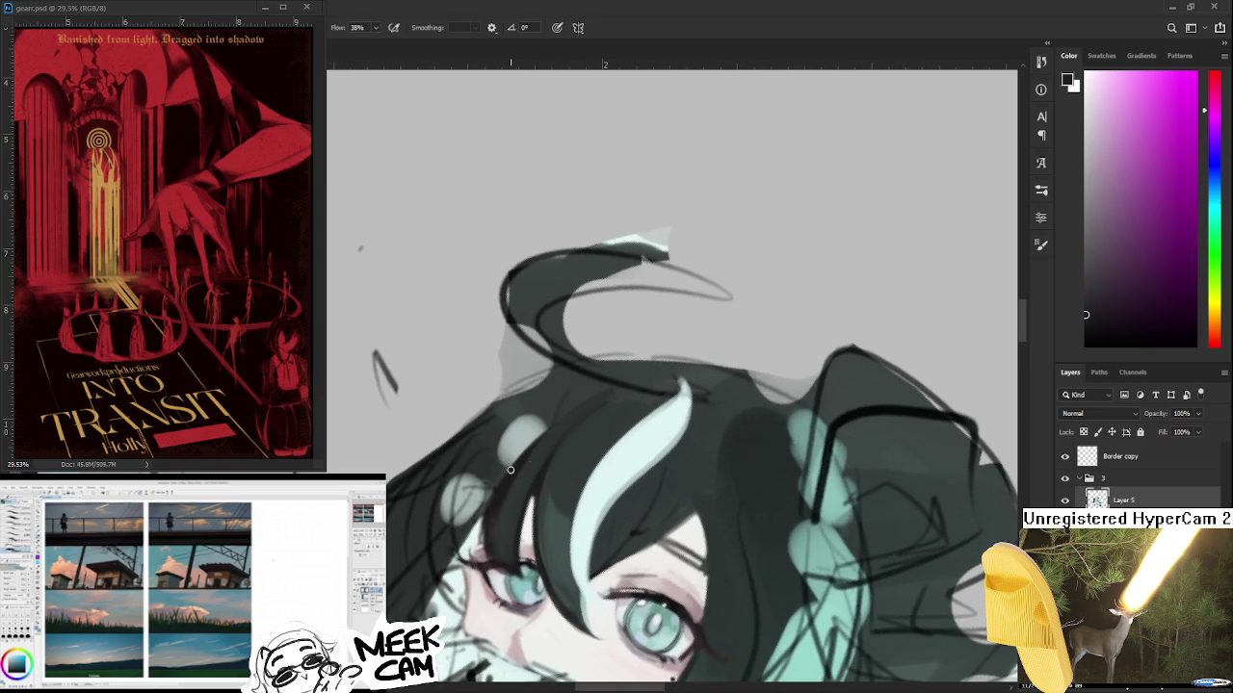
- Sample darker teal and green-teal tones from the hair, rotating the view
alt+click(510, 499)
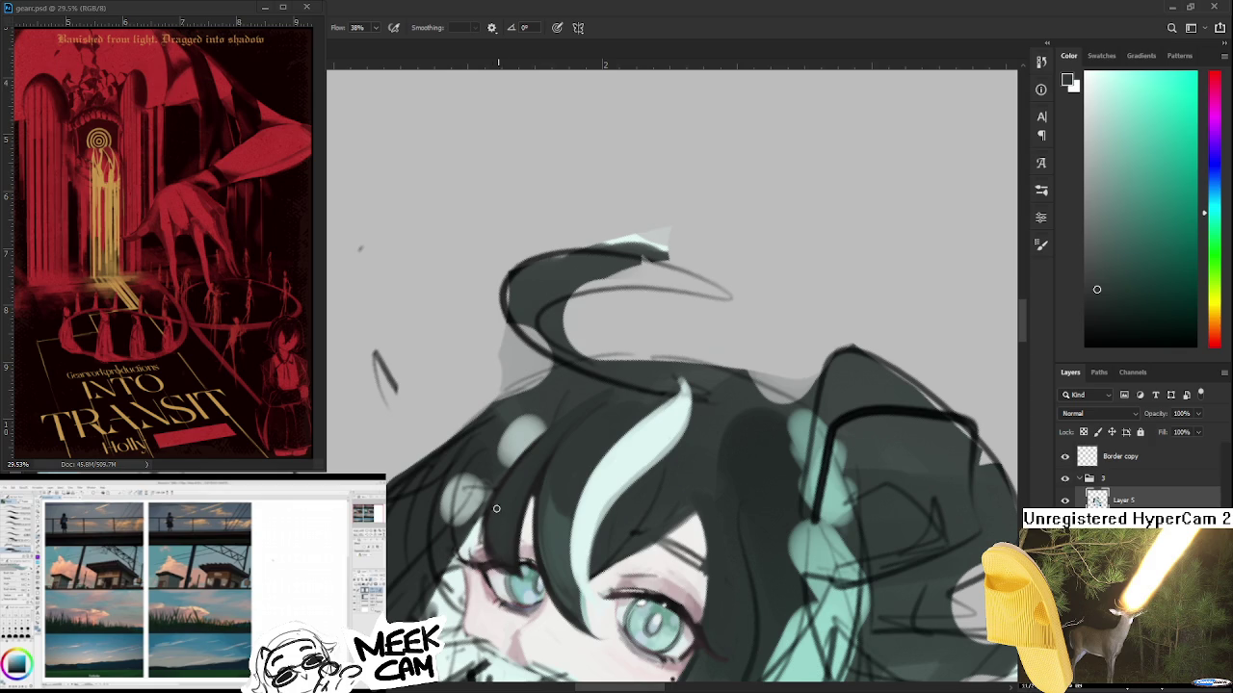
alt+click(539, 485)
drag(500, 570, 505, 552)
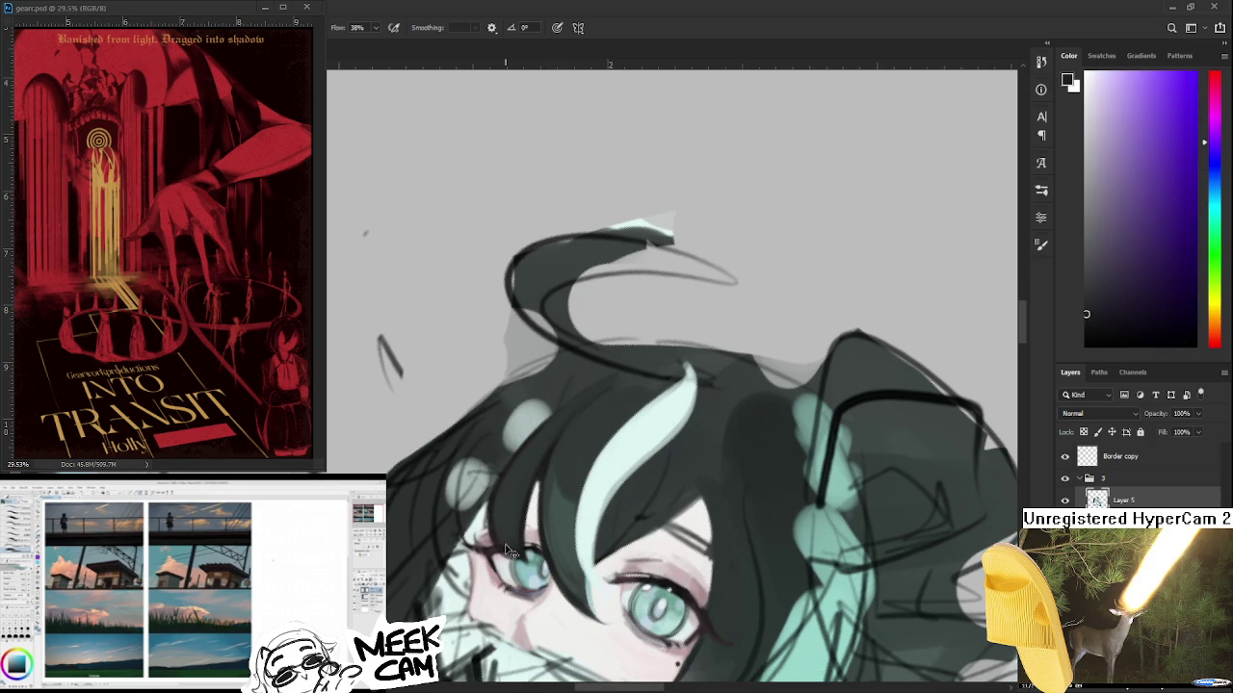
alt+click(505, 491)
key(r)
drag(500, 529, 630, 490)
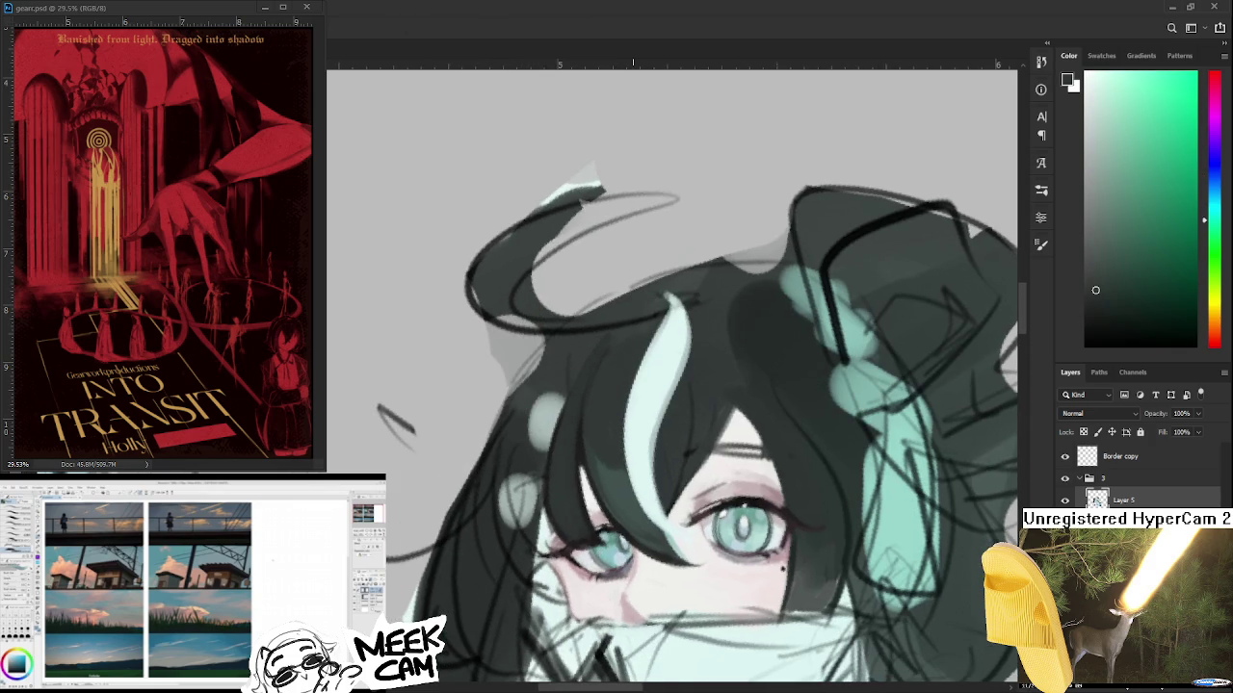
- Zoom around the head and sample its dark hair colour
scroll(628, 490, down, 2)
scroll(626, 501, down, 1)
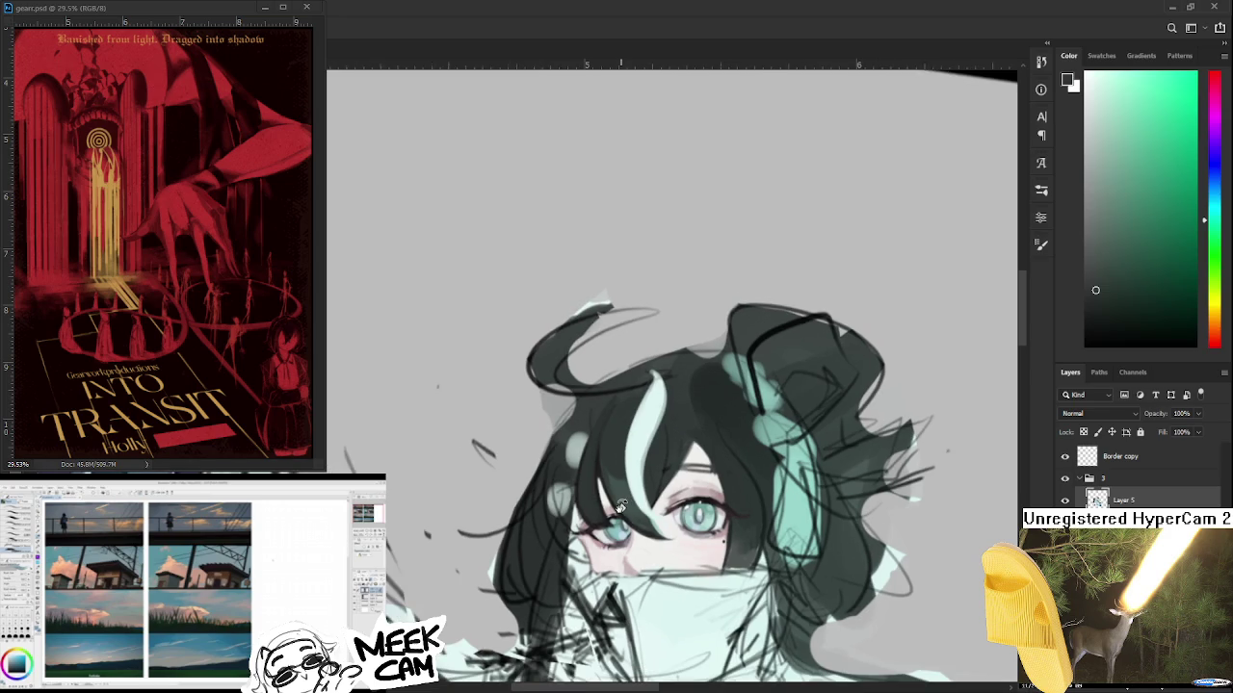
scroll(621, 521, down, 1)
scroll(621, 521, up, 1)
scroll(621, 521, up, 1)
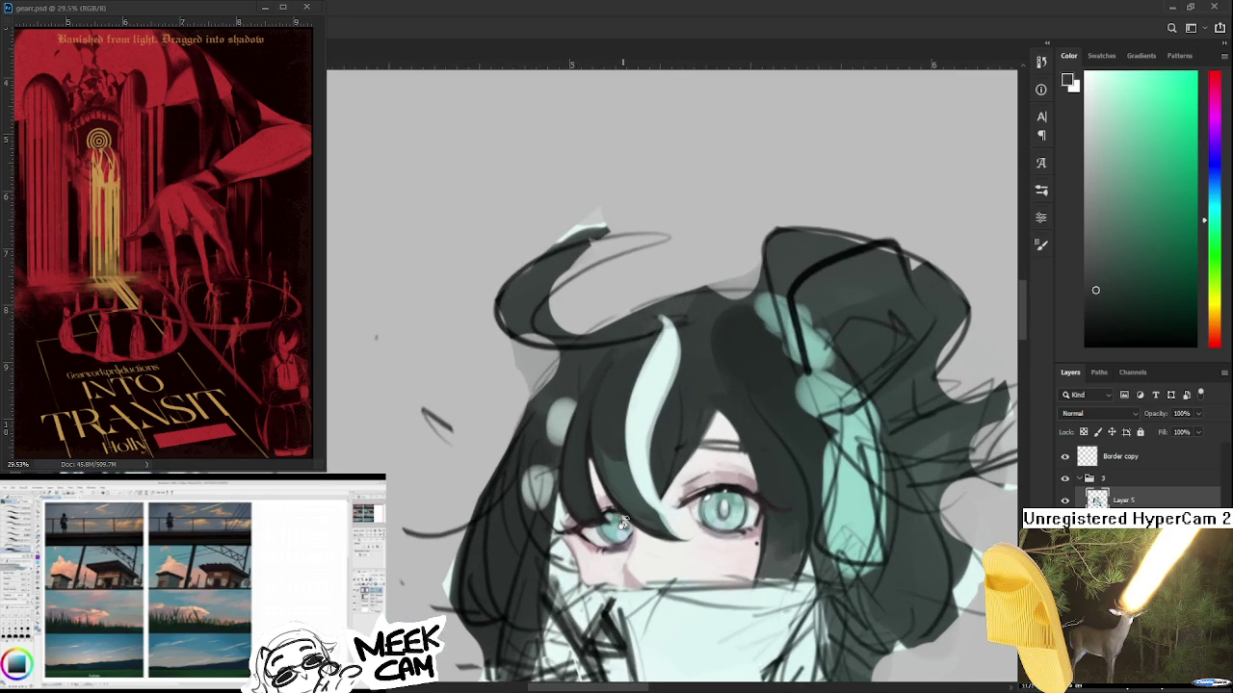
scroll(566, 421, up, 1)
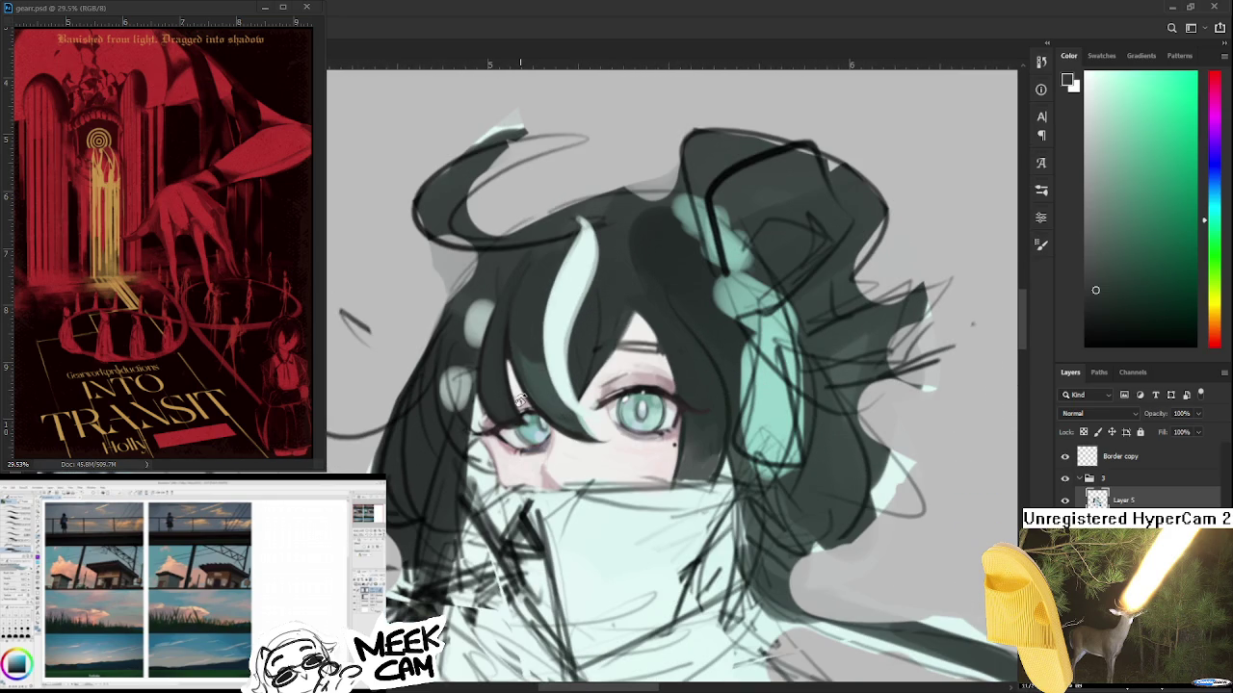
scroll(520, 404, down, 1)
scroll(516, 453, down, 1)
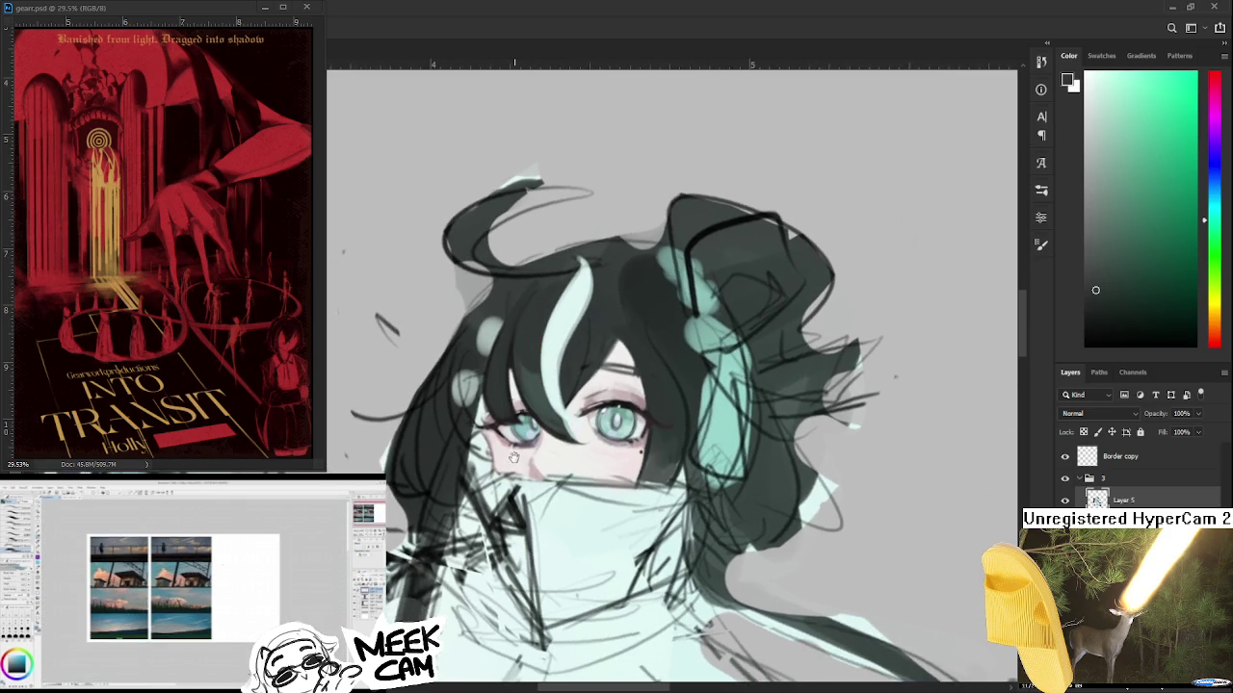
drag(513, 457, 493, 531)
alt+click(458, 435)
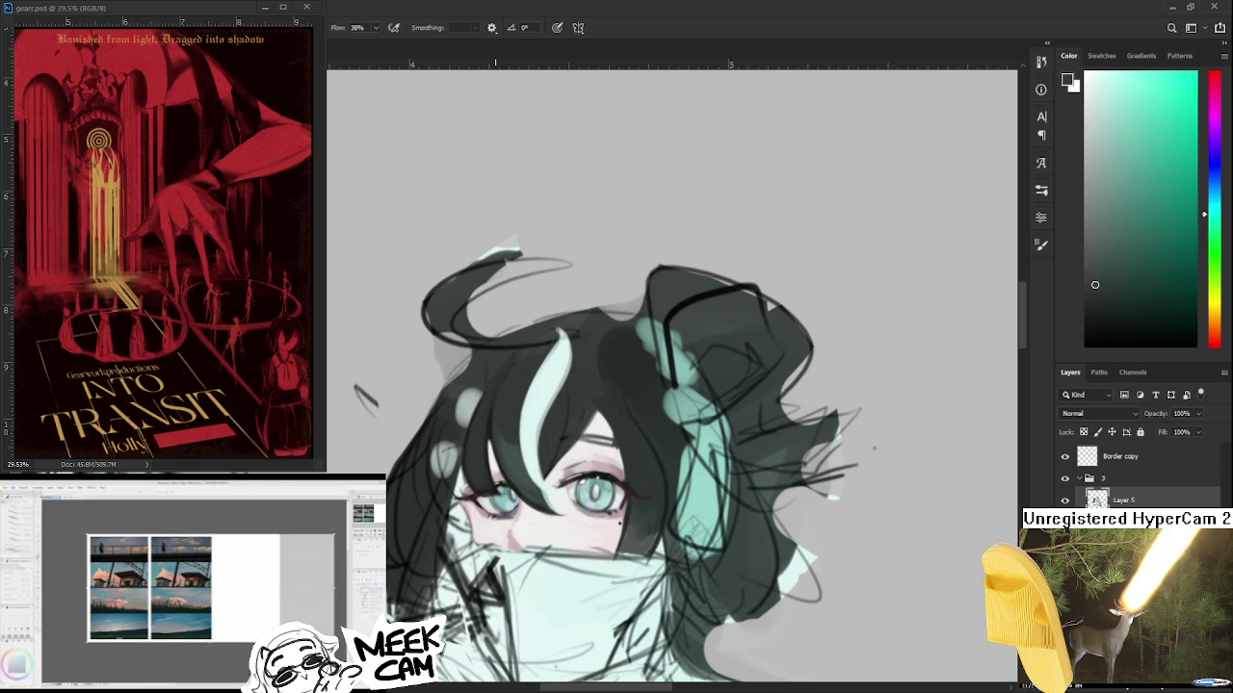
- Recentre on the eyes and sample the reddish-grey tone by the eyelid
scroll(595, 491, down, 3)
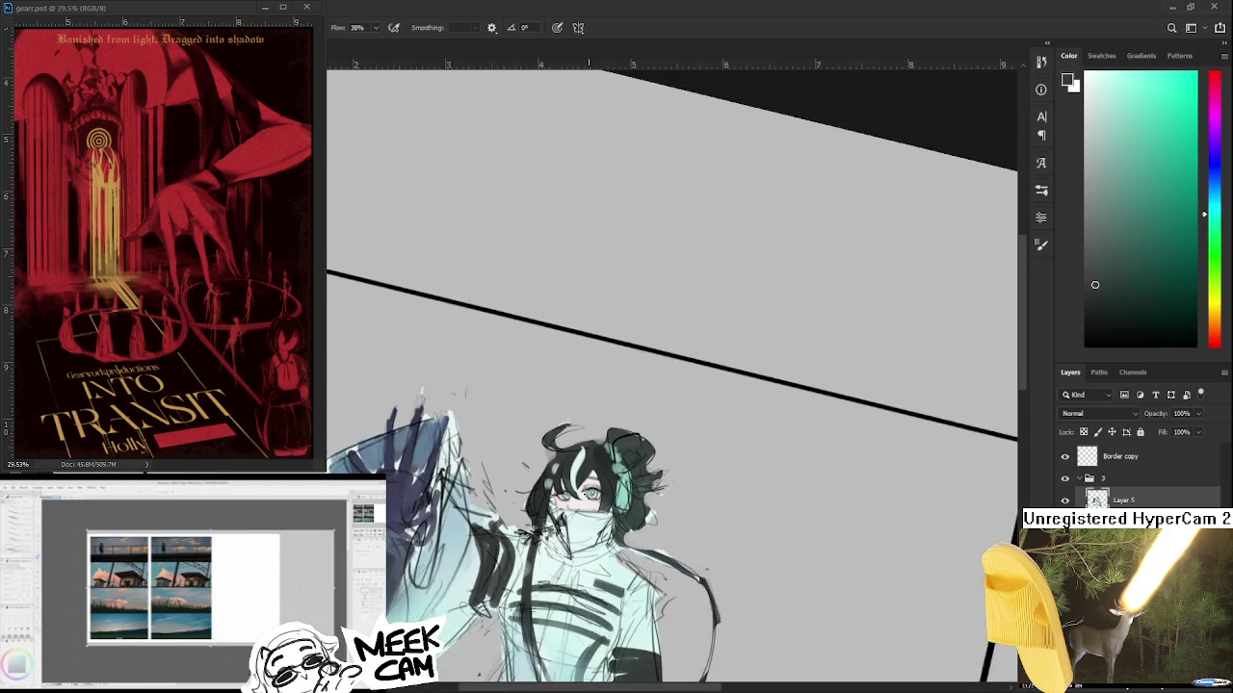
scroll(552, 516, up, 2)
scroll(552, 515, up, 2)
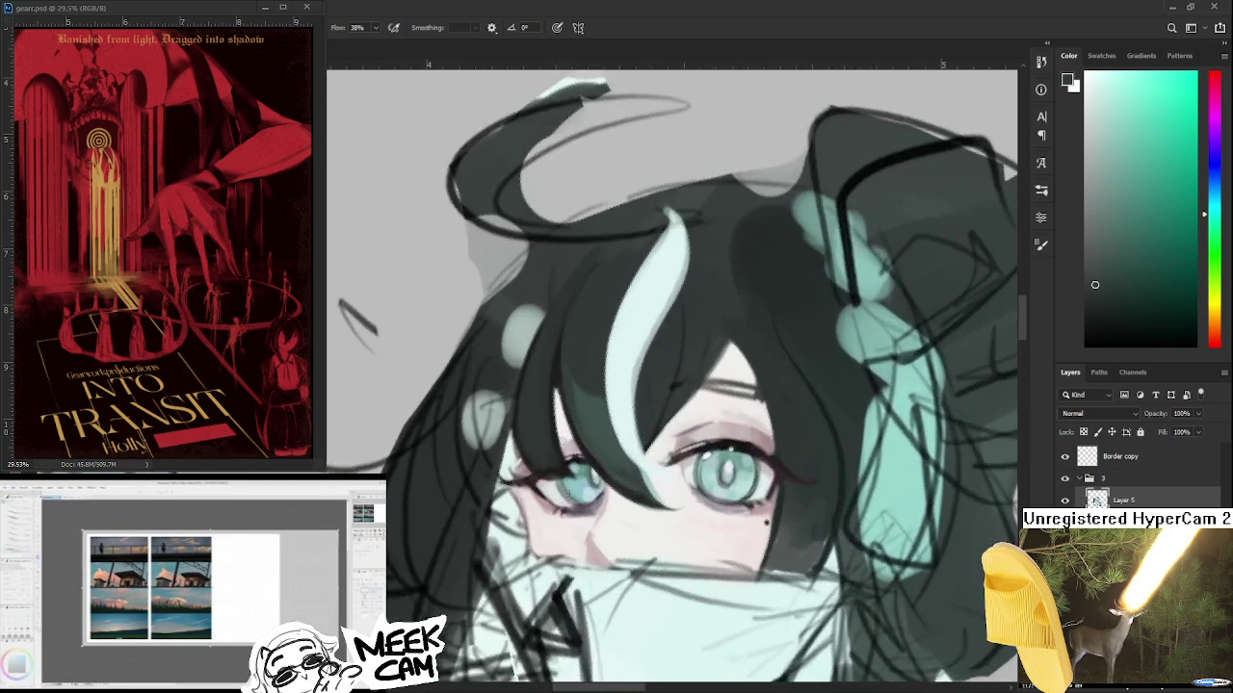
scroll(552, 516, up, 2)
scroll(551, 515, up, 1)
mouse_move(552, 515)
mouse_down()
mouse_move(453, 433)
mouse_move(545, 418)
mouse_up()
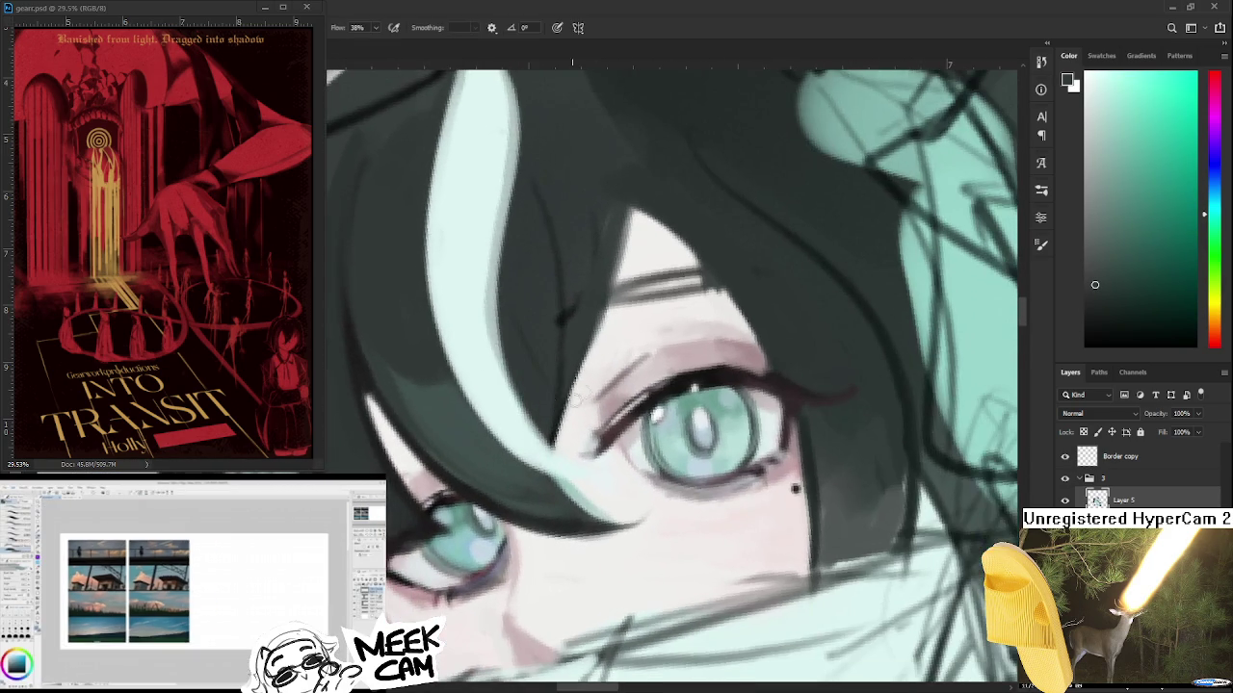
alt+click(606, 385)
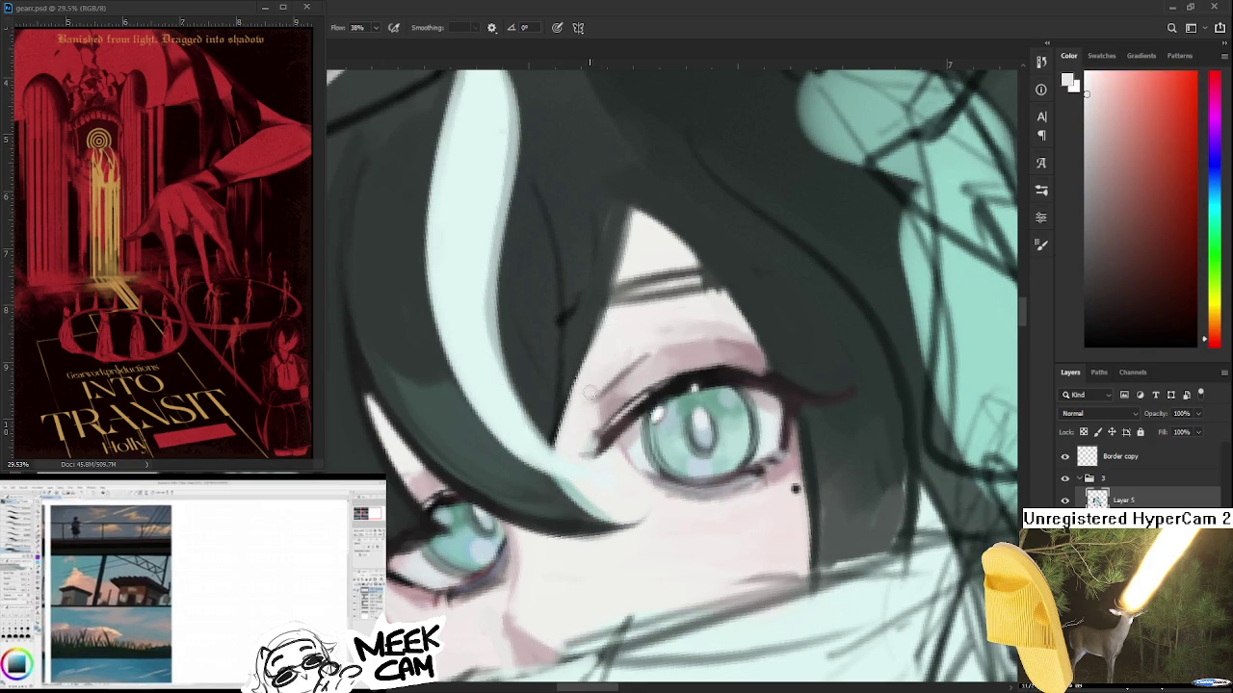
- Extend the upper eyelid line, then sample the eyelid and lighter nearby skin tones
drag(591, 386, 620, 378)
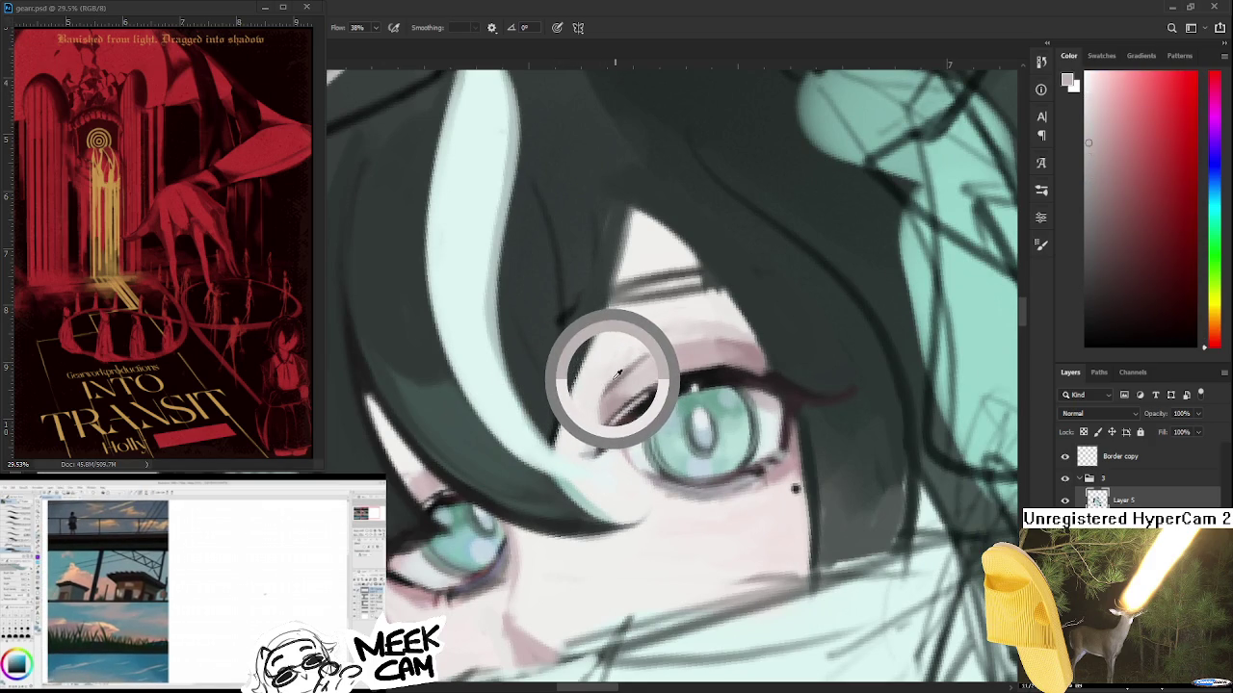
alt+click(659, 381)
alt+click(785, 451)
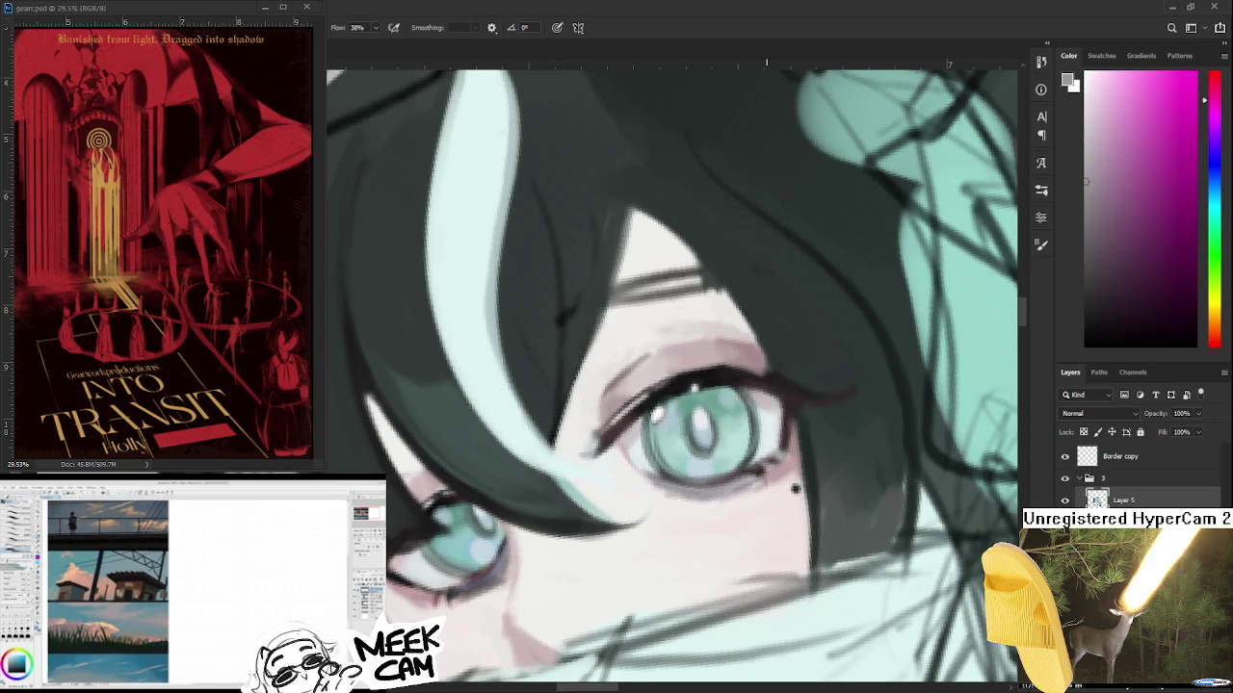
alt+click(749, 469)
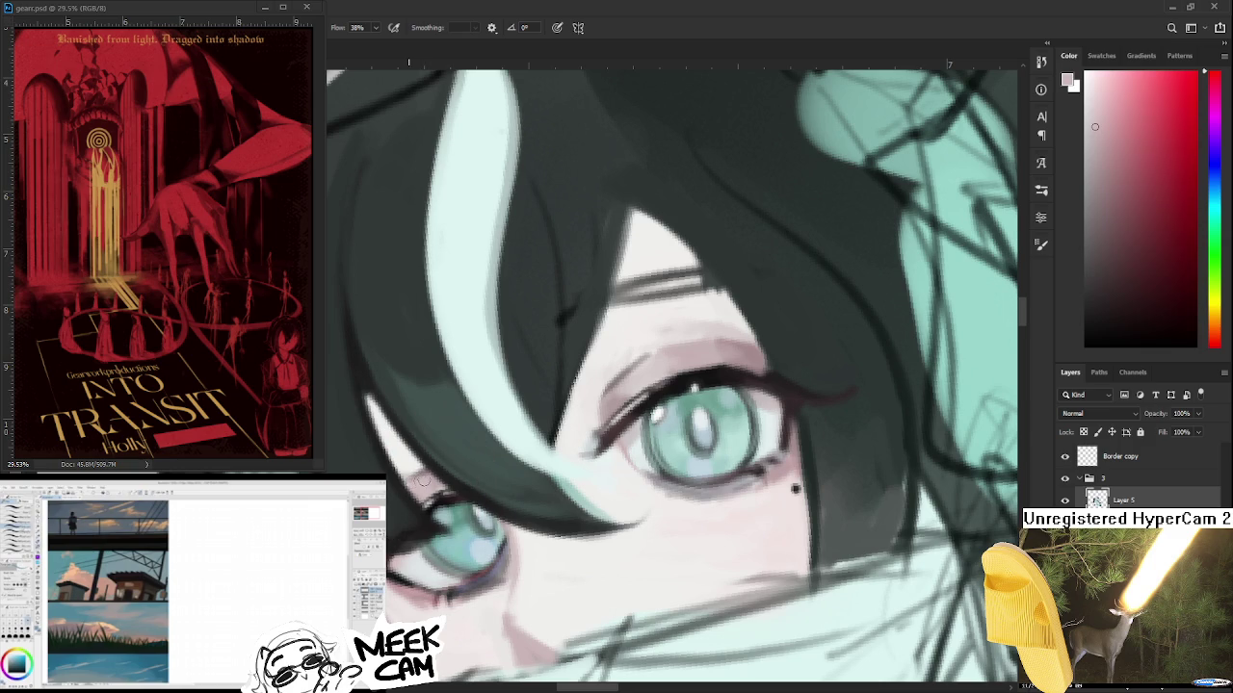
- Sample the teal iris and near-black lash colours, then zoom out
alt+click(463, 515)
alt+click(440, 495)
drag(417, 476, 462, 441)
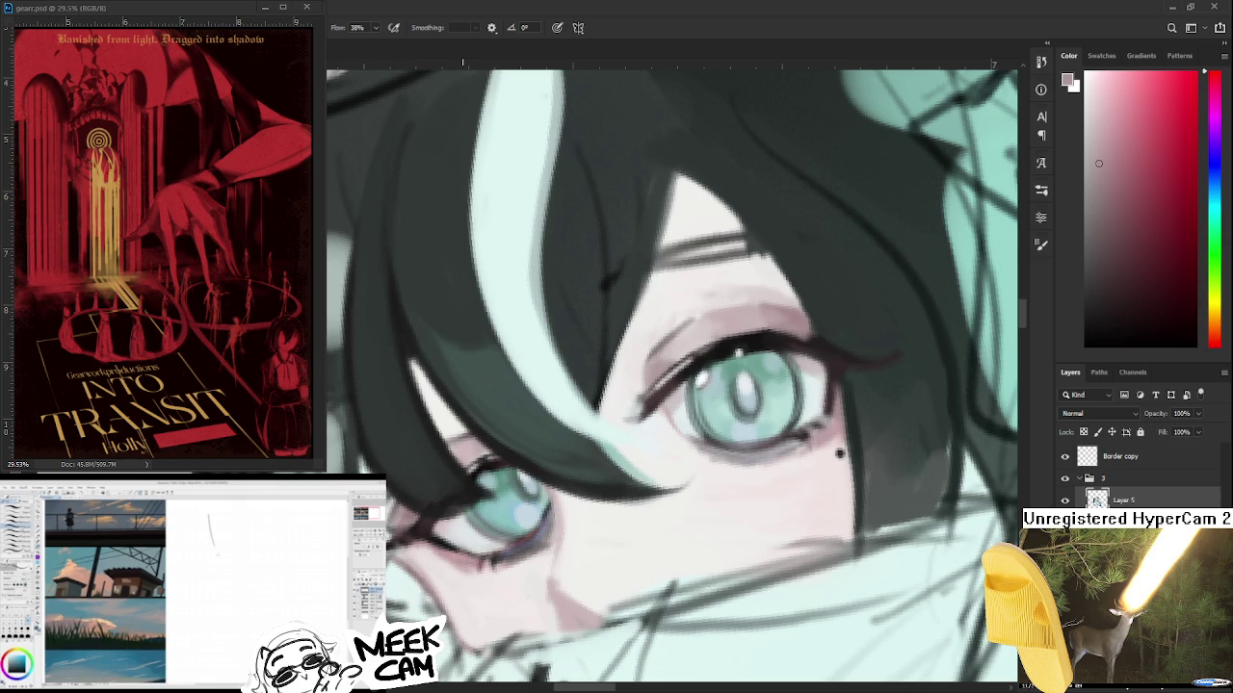
scroll(472, 472, down, 1)
scroll(479, 479, down, 1)
scroll(481, 486, down, 1)
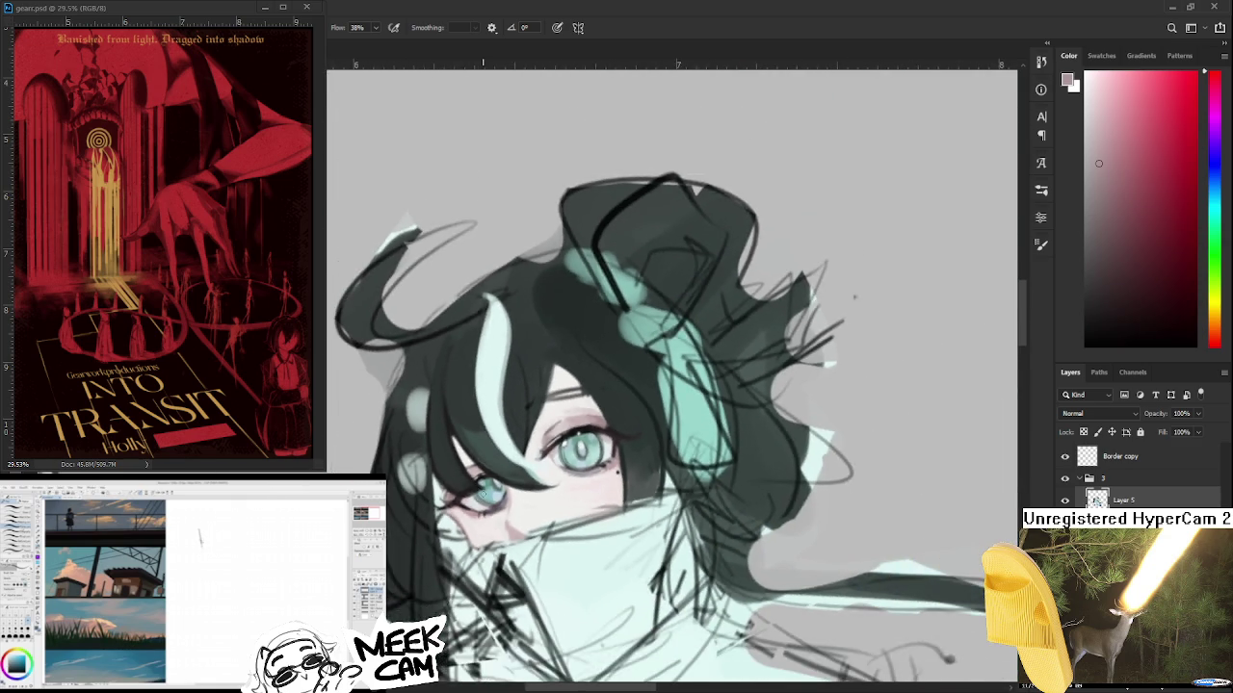
- Zoom in and sample teal-grey from the hair, replacing the reddish tone
scroll(546, 420, up, 2)
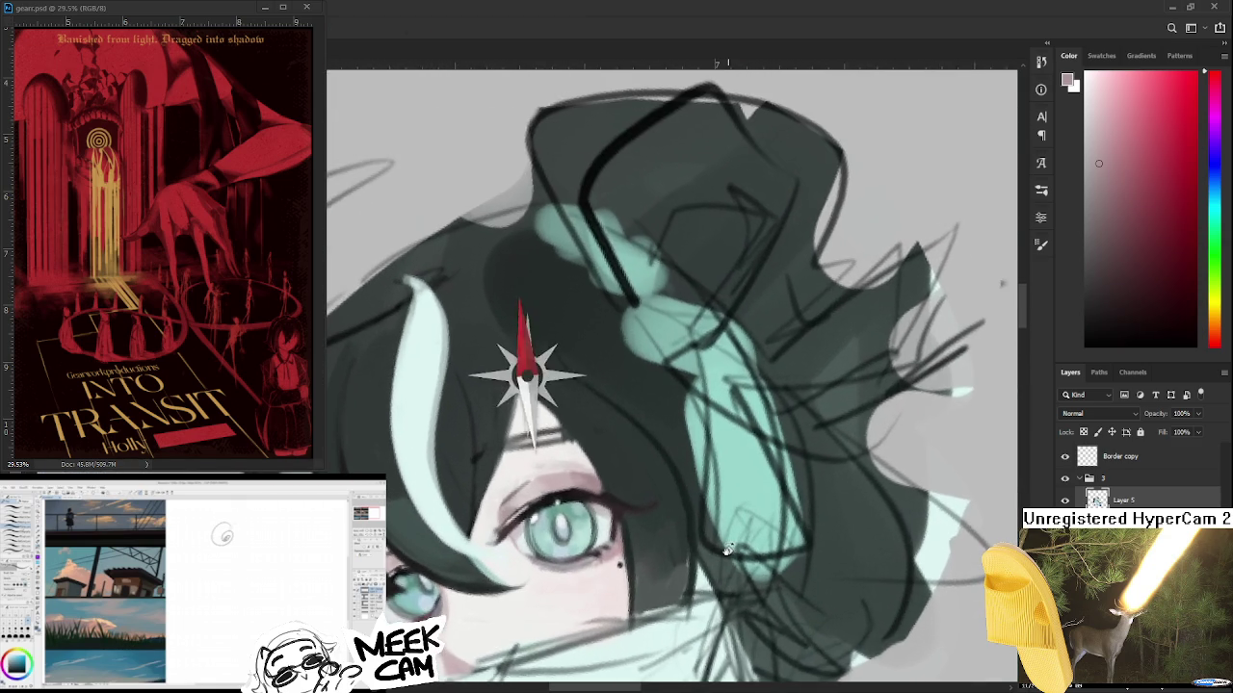
scroll(575, 462, up, 1)
alt+click(661, 468)
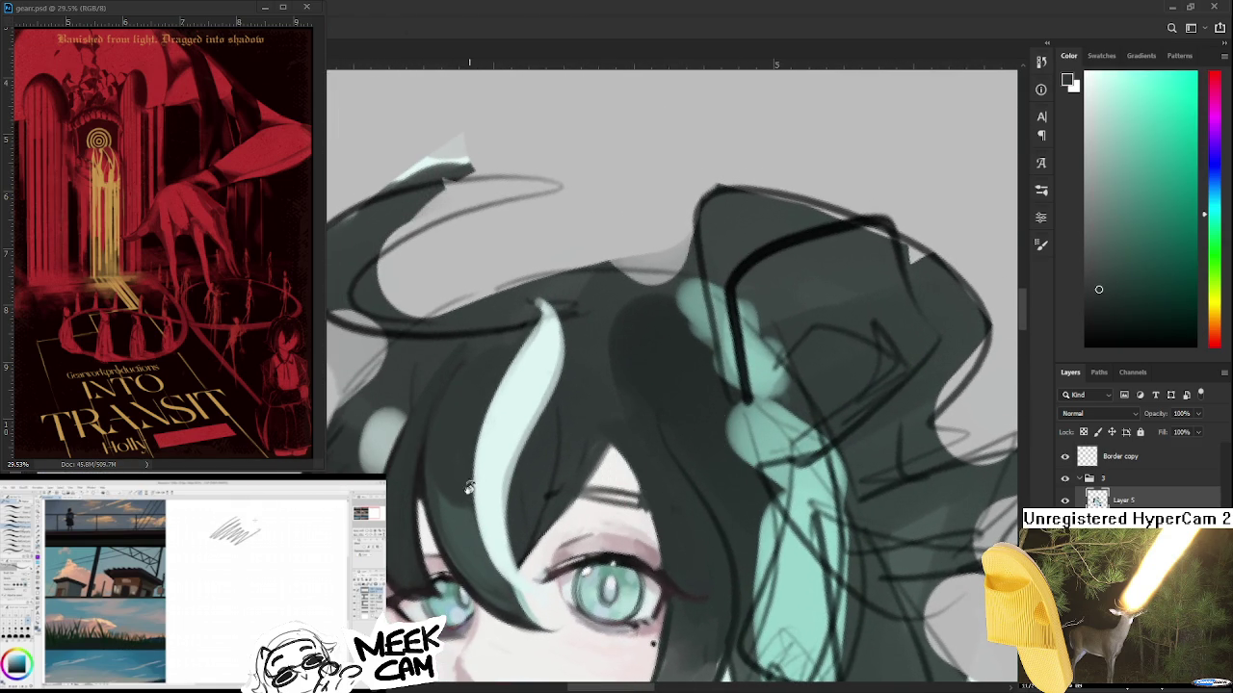
drag(665, 484, 603, 476)
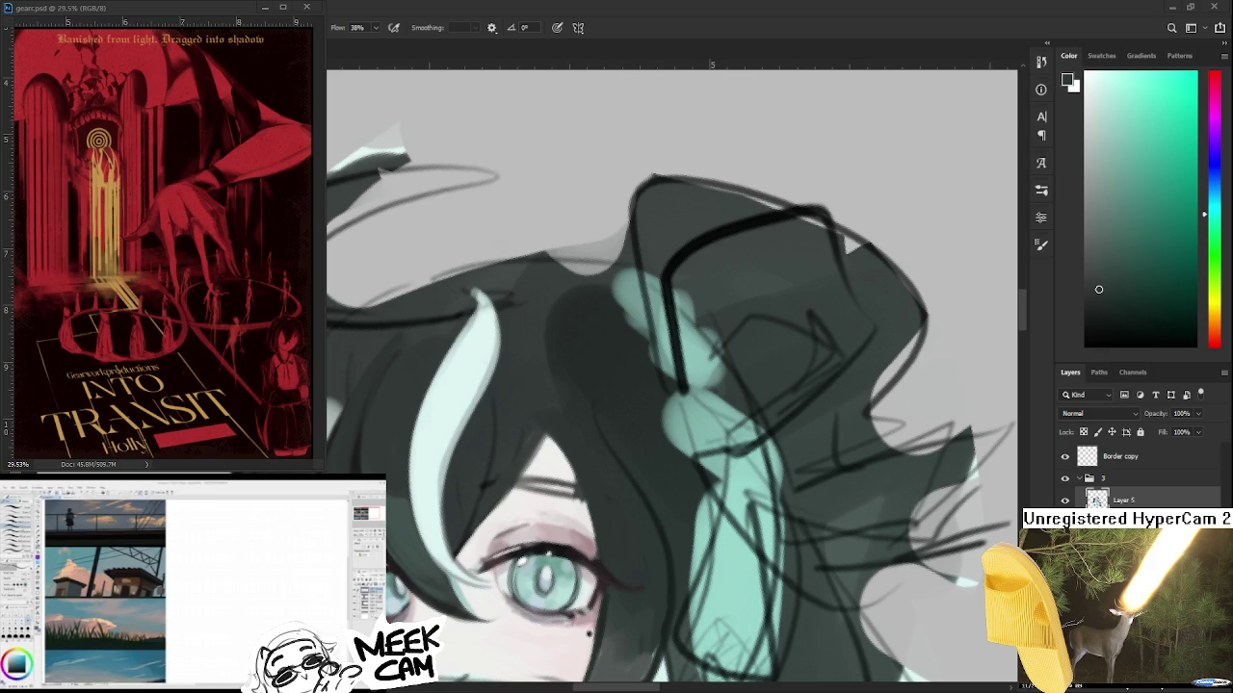
mouse_move(202, 648)
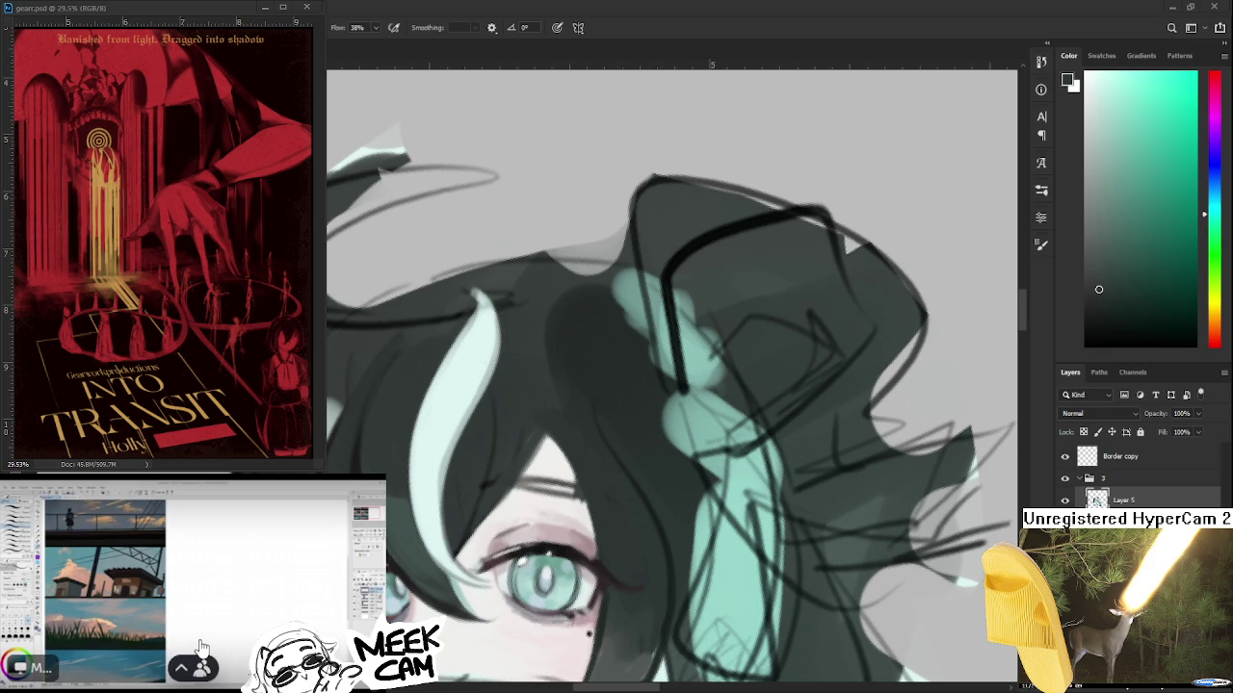
alt+scroll(405, 424, down, 2)
- Sample a dark purple and then the dark teal from the hair
alt+scroll(459, 455, down, 2)
drag(460, 456, 514, 413)
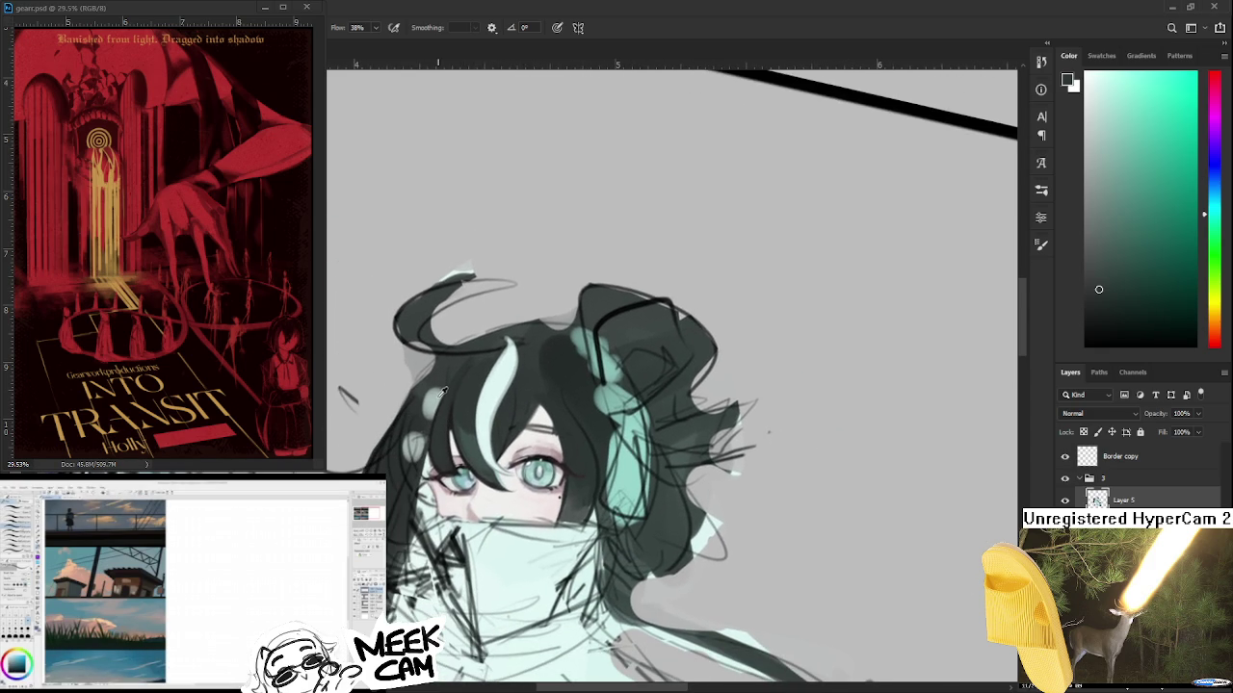
alt+click(443, 419)
alt+drag(453, 454, 453, 412)
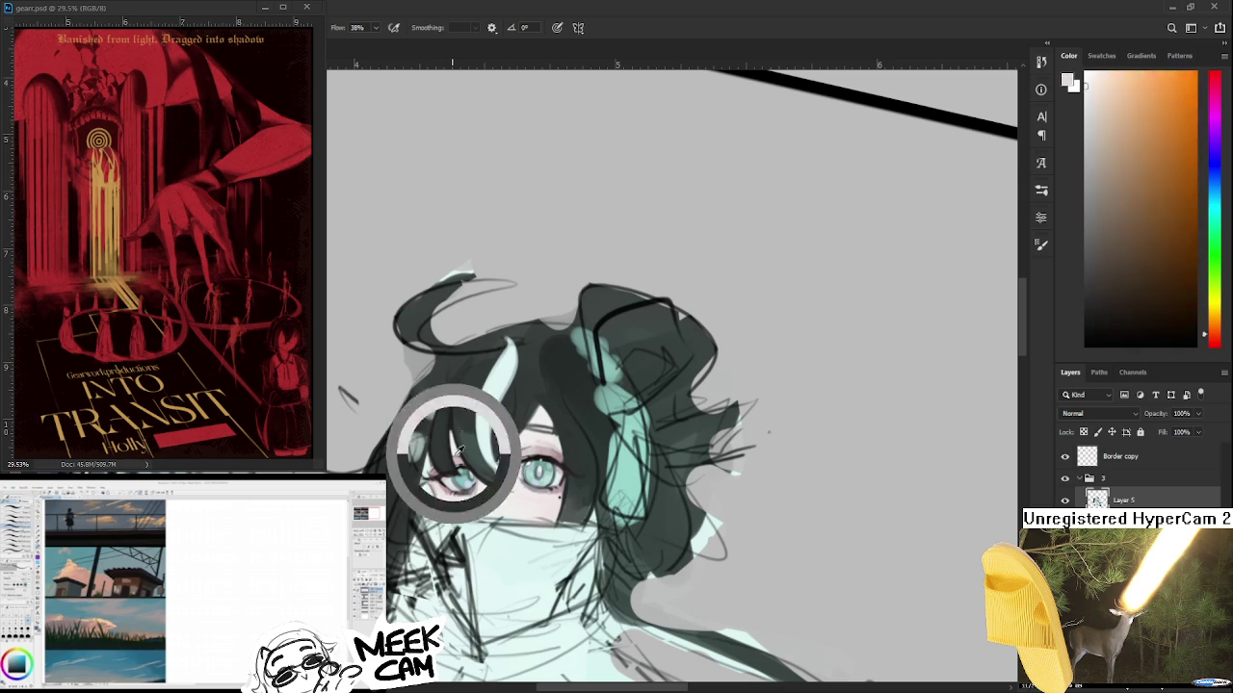
alt+click(474, 374)
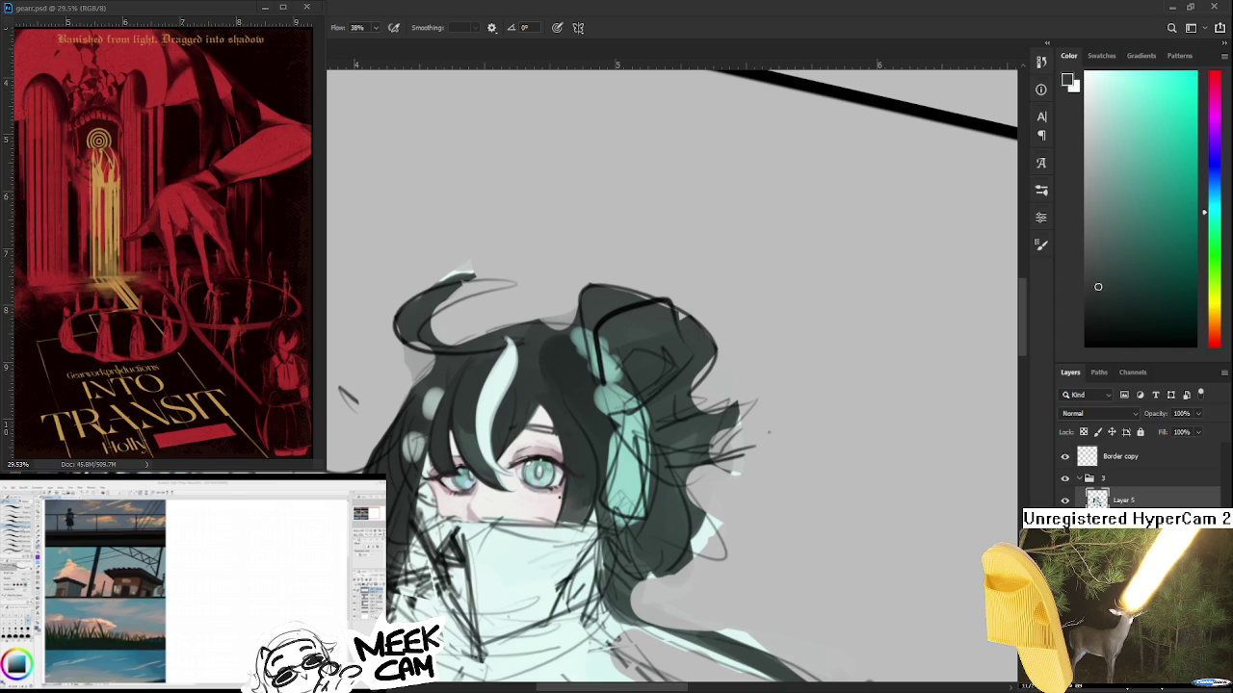
- Recentre on the face and sample dark blue-grey and dark magenta hair tones
scroll(675, 386, up, 2)
scroll(674, 385, up, 2)
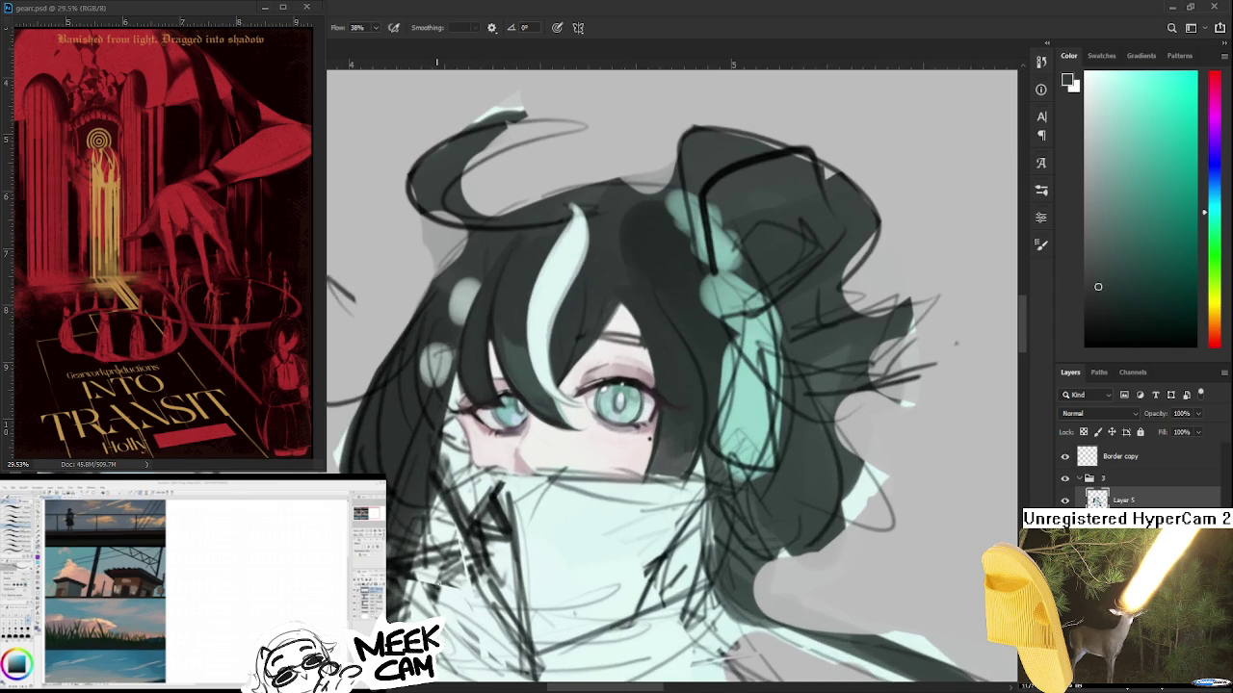
drag(501, 351, 448, 467)
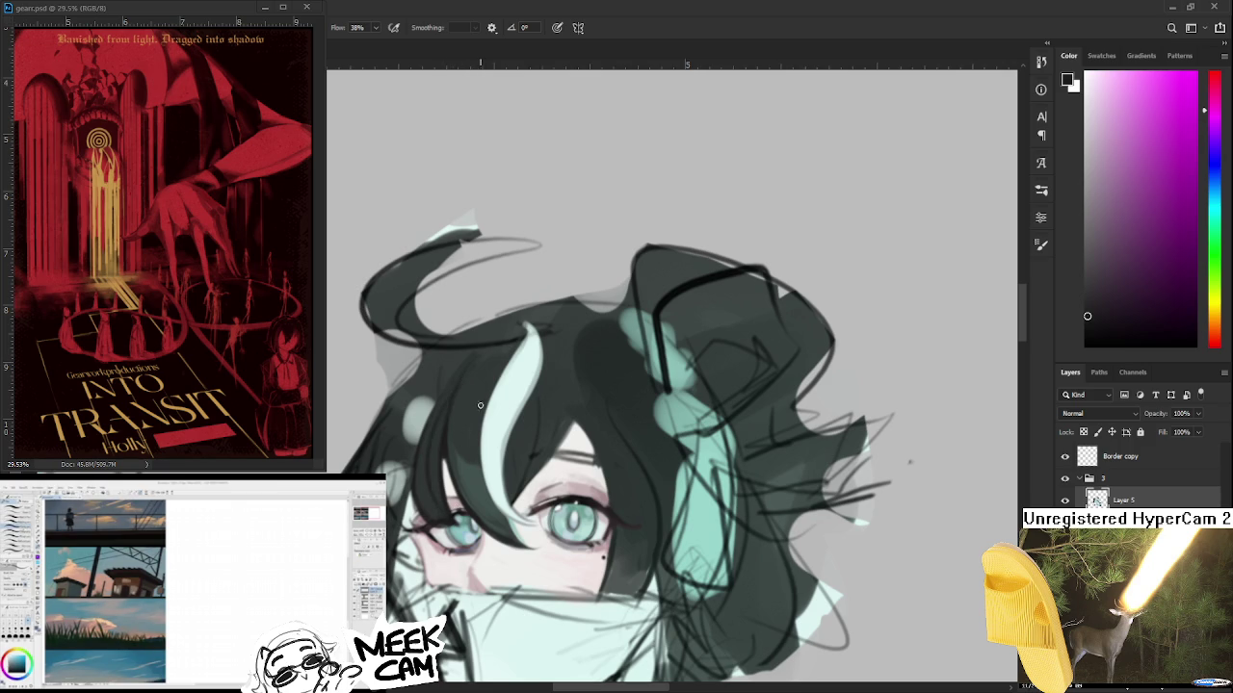
alt+click(448, 437)
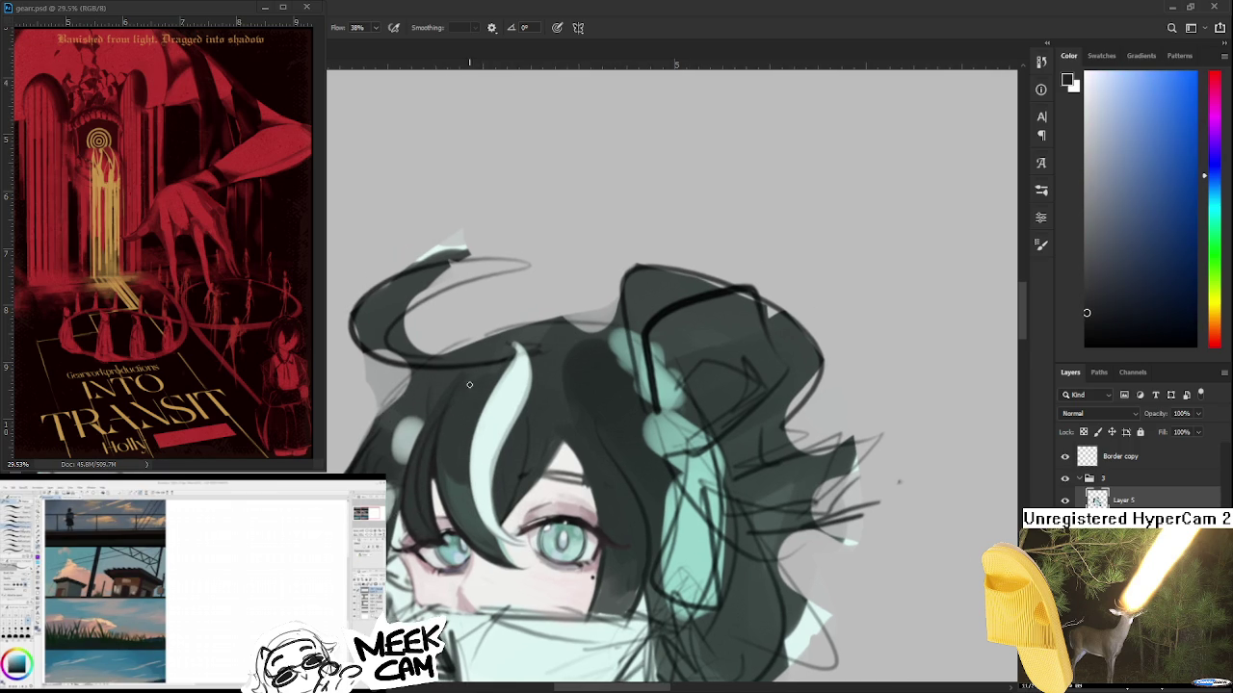
alt+click(440, 442)
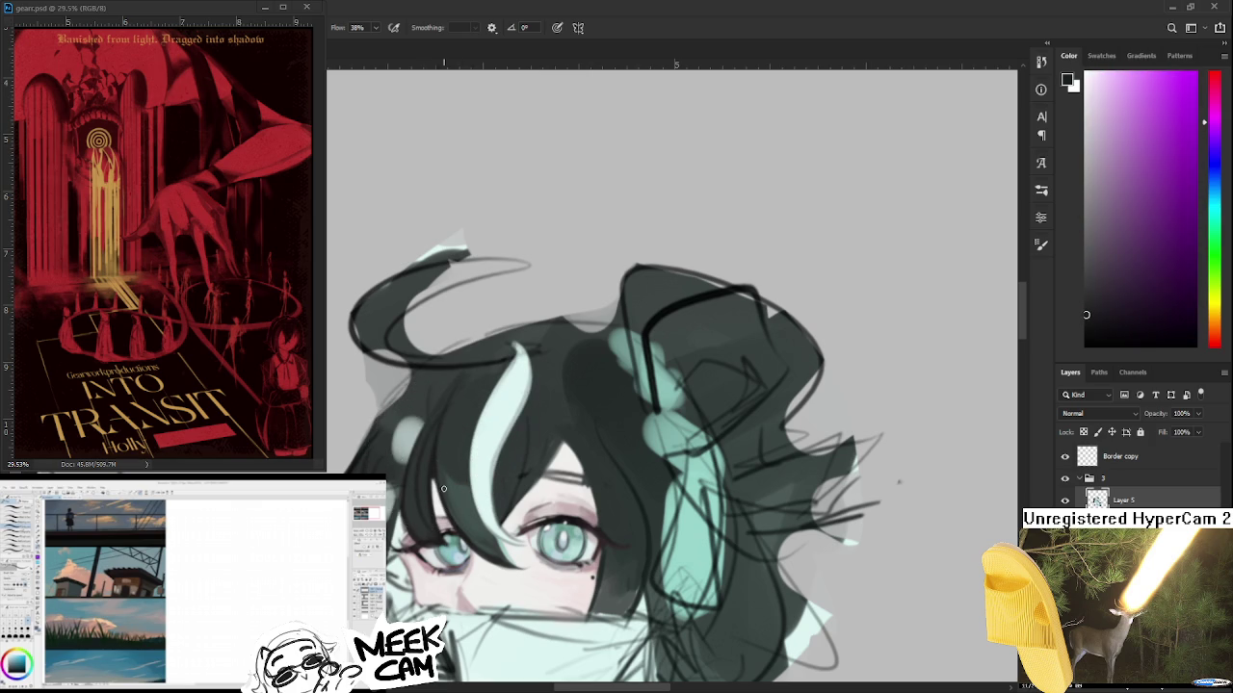
scroll(454, 462, down, 2)
scroll(462, 464, down, 2)
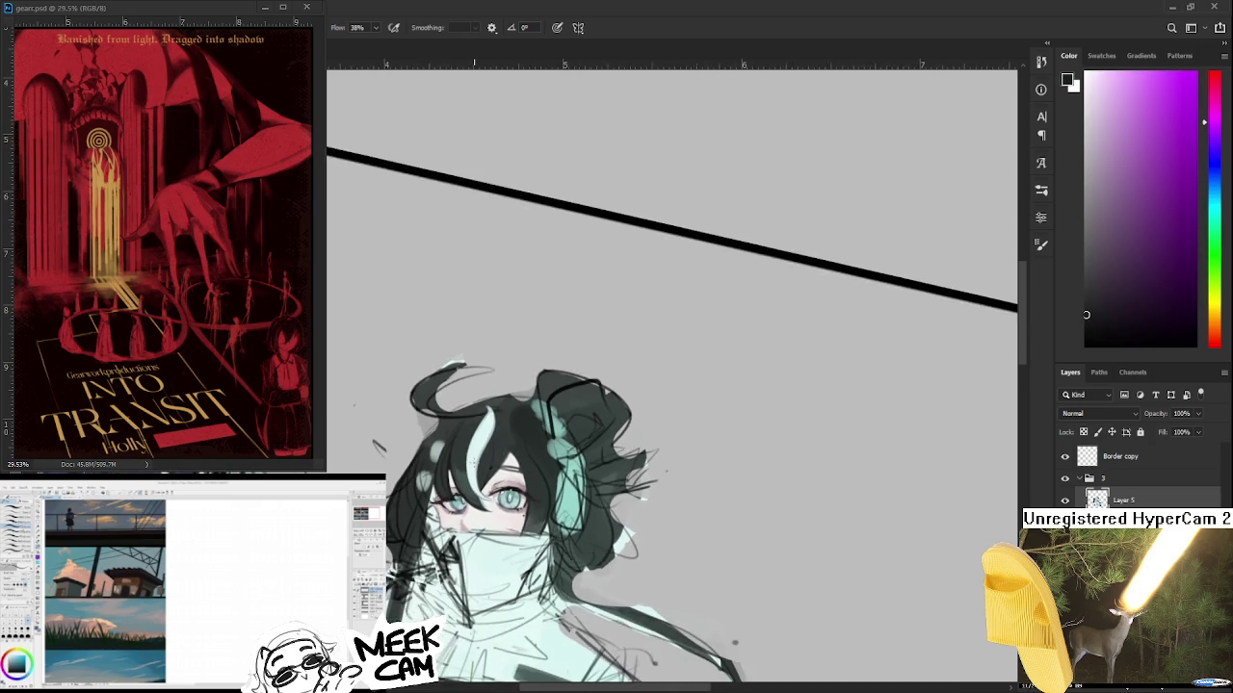
- Zoom in on the fringe and sample dark blue and dark teal from the hair
scroll(472, 467, down, 2)
scroll(482, 470, down, 2)
scroll(488, 482, up, 2)
scroll(487, 485, up, 2)
scroll(488, 486, up, 2)
scroll(487, 489, up, 2)
scroll(489, 491, up, 2)
scroll(496, 520, up, 3)
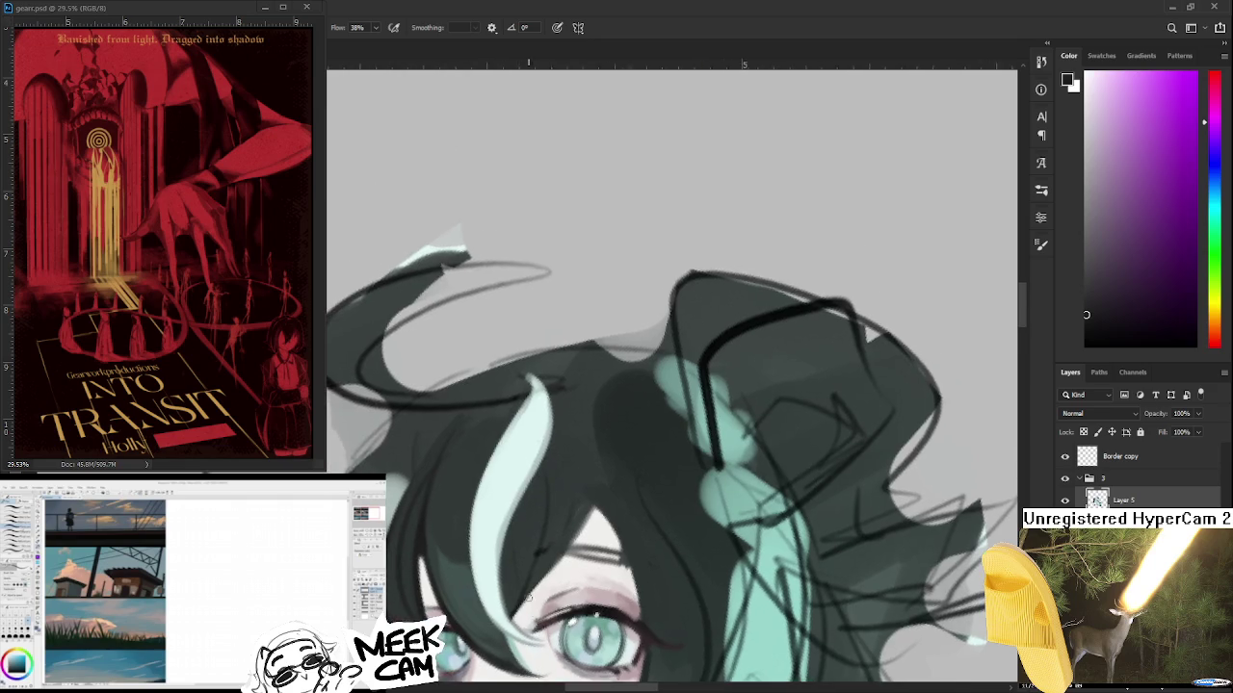
scroll(509, 560, down, 2)
drag(427, 536, 440, 543)
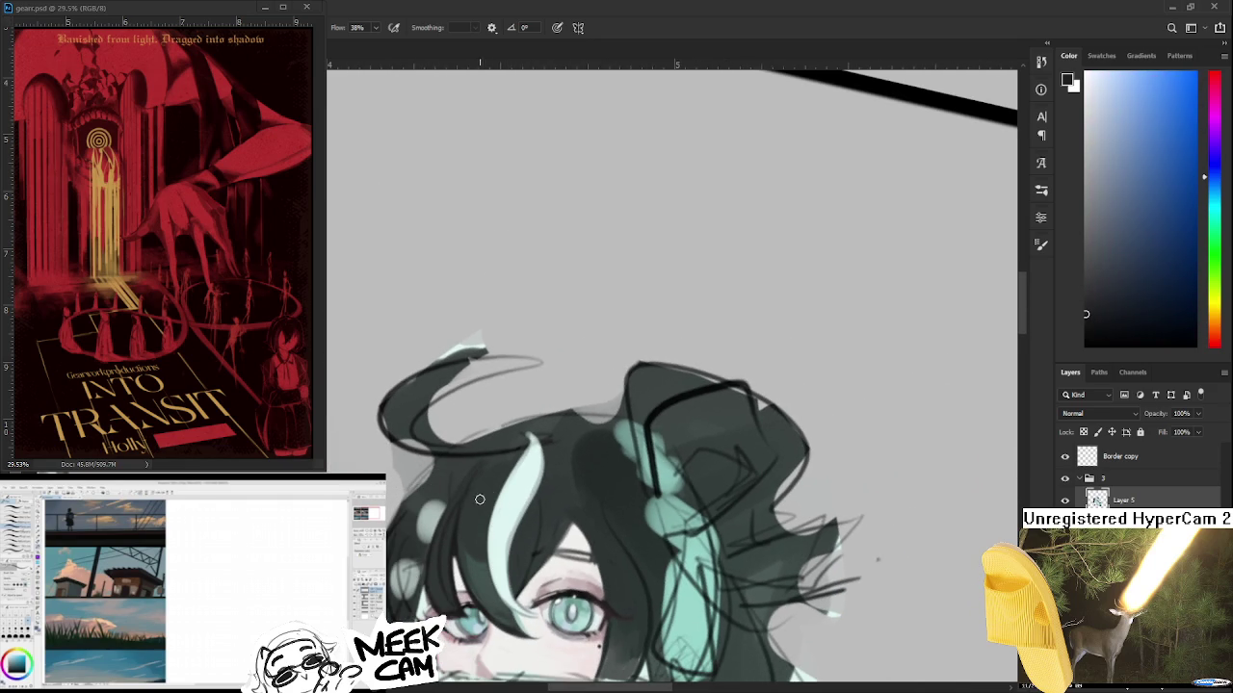
alt+click(480, 486)
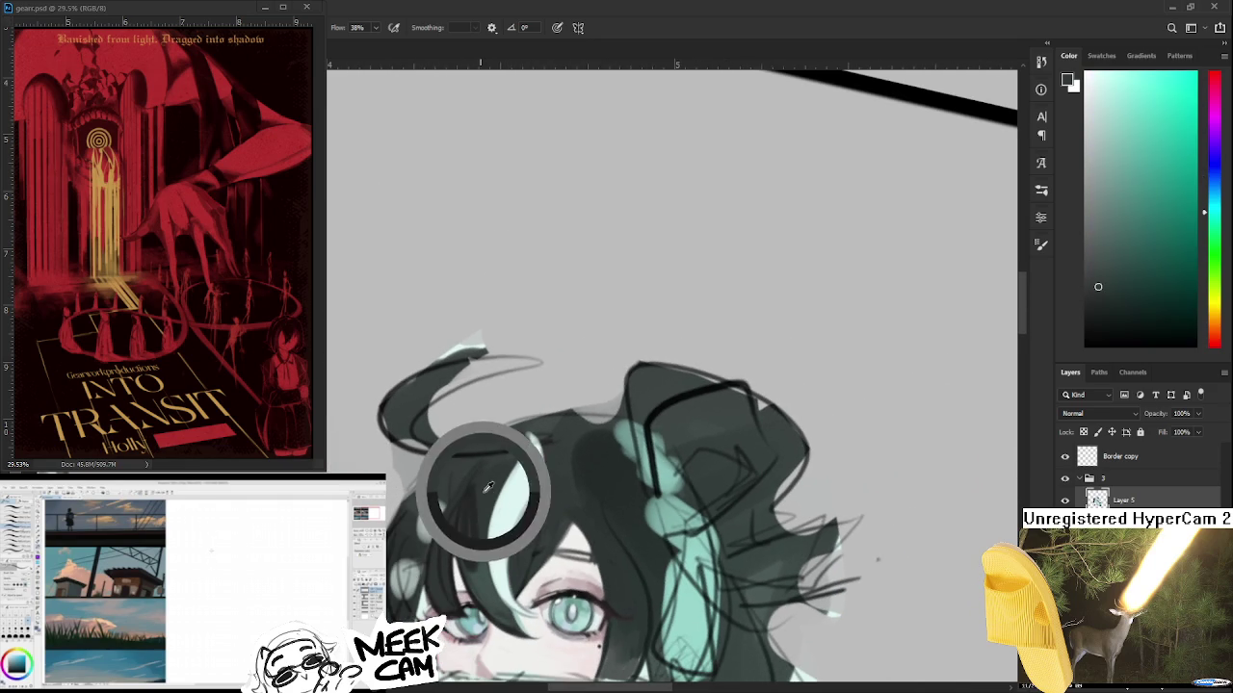
- Fine-tune the sampled dark hair colour and paint strokes on the hair
alt+click(473, 495)
alt+click(482, 509)
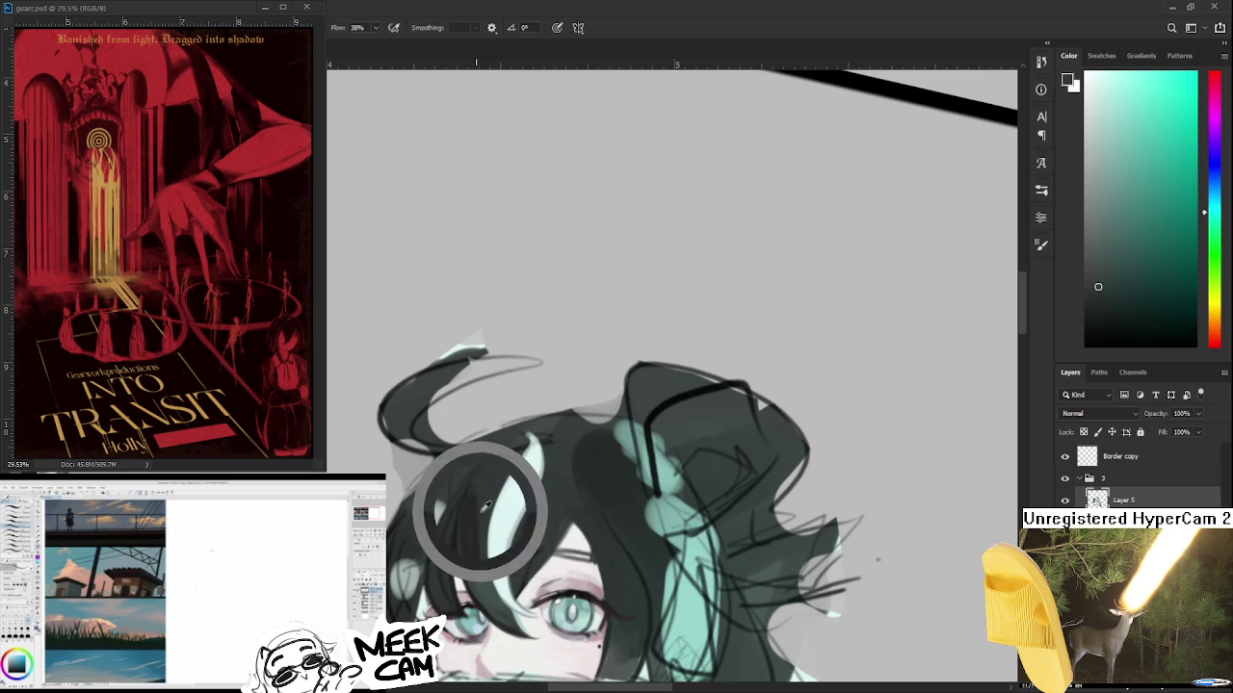
alt+click(465, 549)
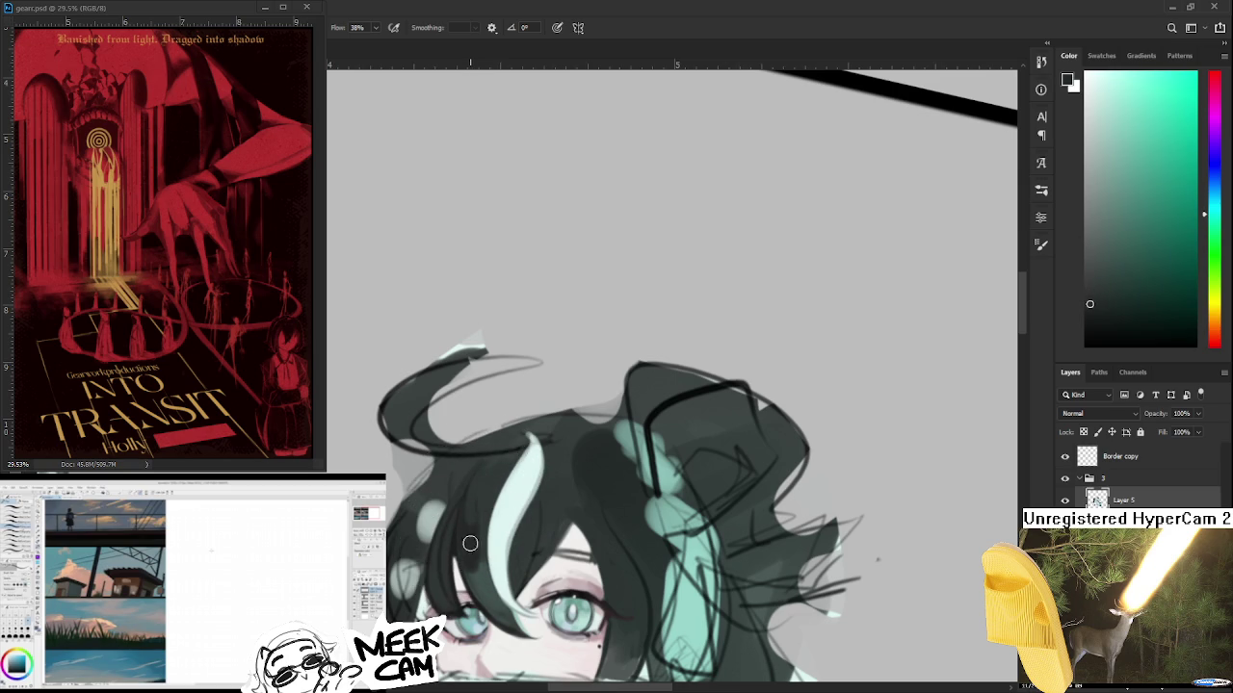
alt+click(483, 524)
alt+click(480, 528)
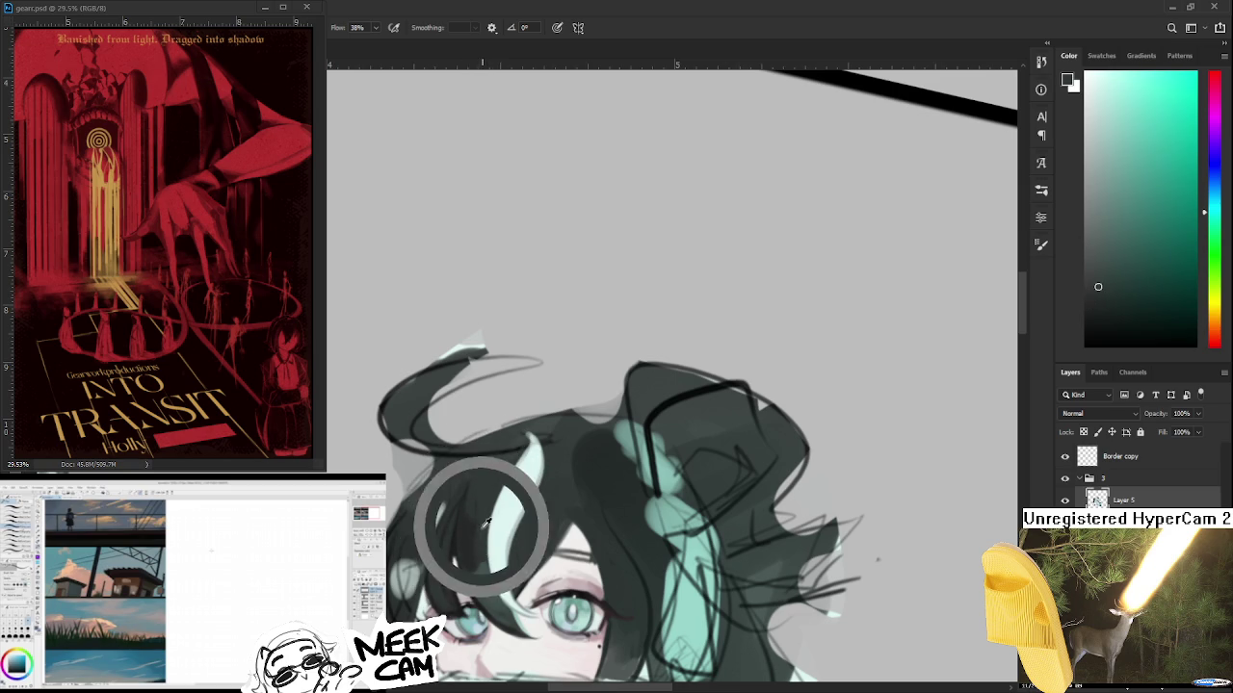
alt+click(465, 536)
alt+click(499, 461)
alt+click(466, 529)
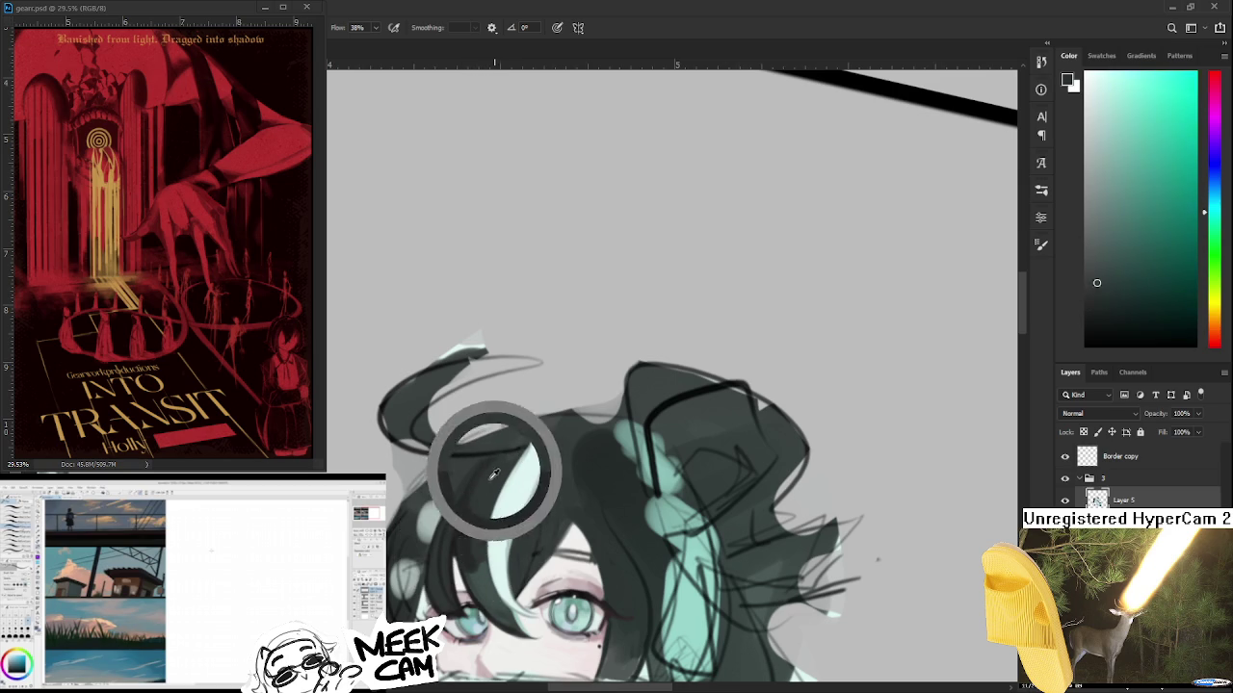
- Sample lighter and shading tones from the hair around the pale streak
alt+click(475, 511)
alt+click(487, 521)
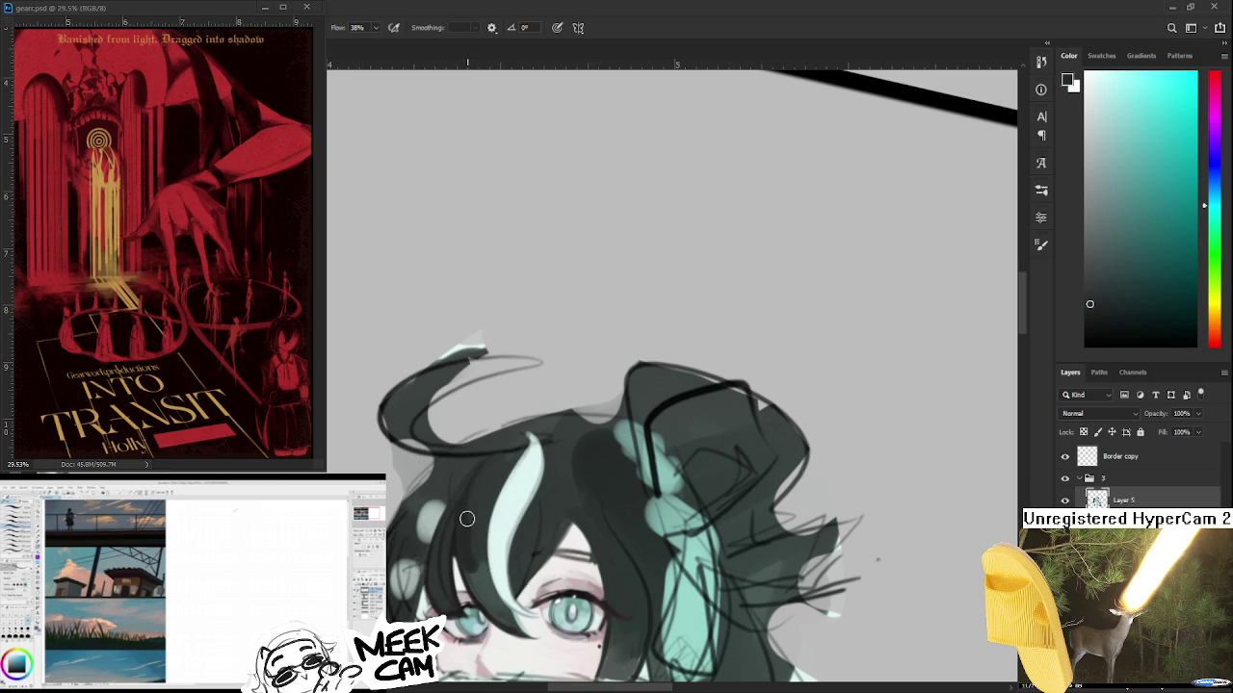
alt+click(482, 523)
alt+click(481, 572)
alt+click(473, 568)
mouse_move(503, 528)
mouse_down()
mouse_move(573, 467)
mouse_move(479, 489)
mouse_up()
- Tilt the view and alternate between darker and lighter greener teal hair samples
key(r)
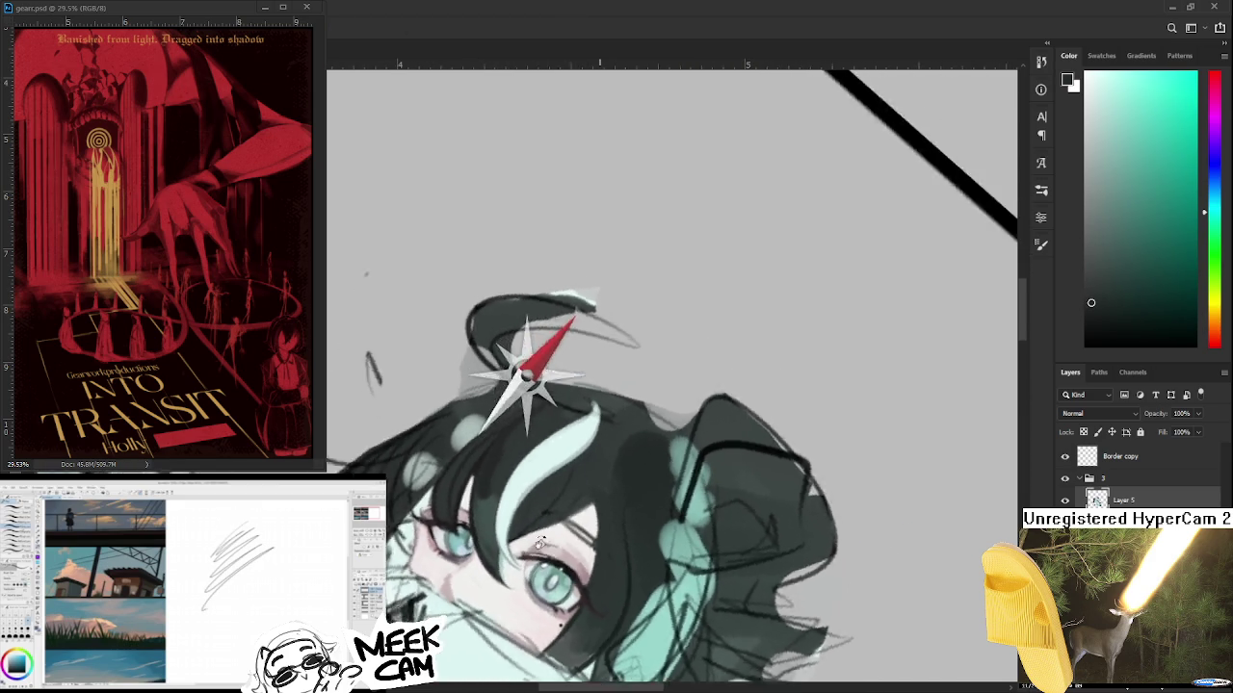
alt+click(481, 489)
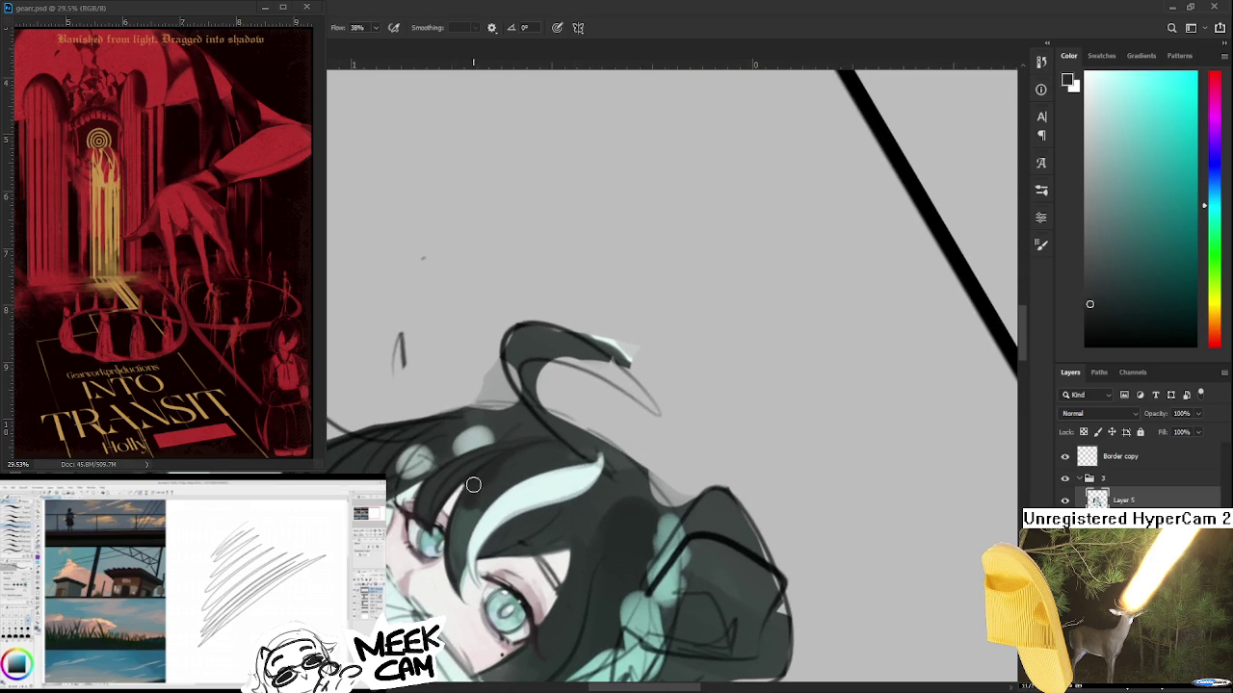
alt+click(477, 496)
alt+click(491, 509)
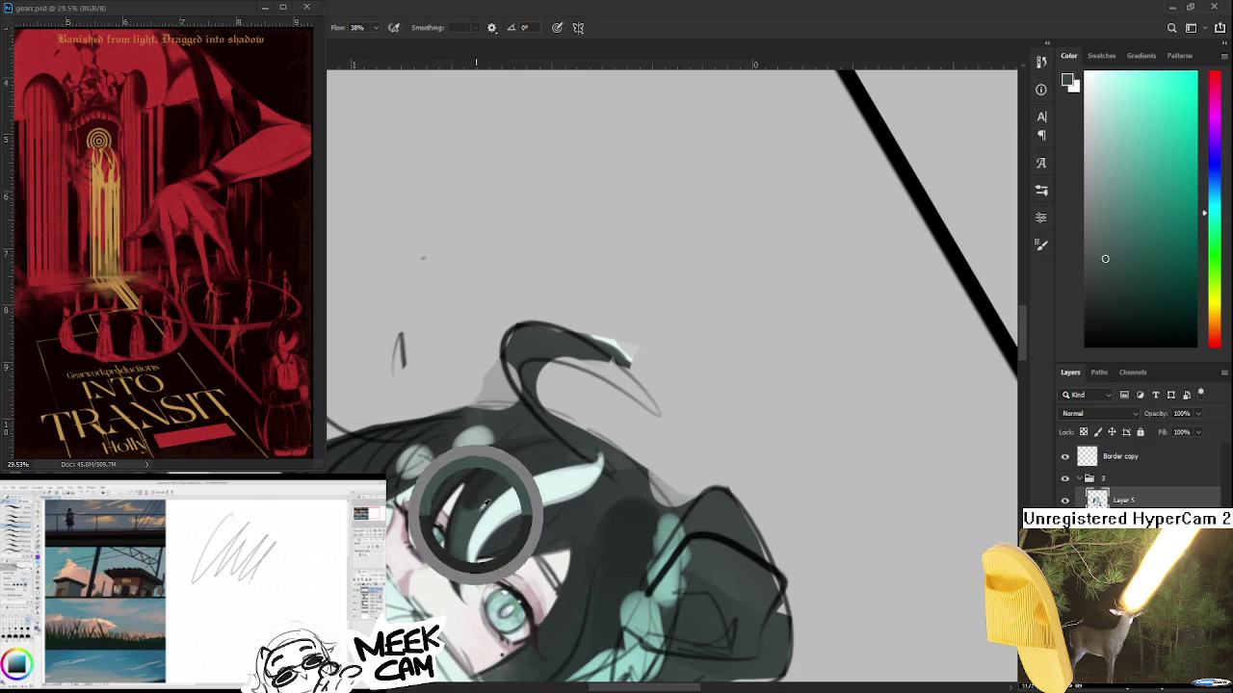
alt+click(483, 480)
alt+click(482, 506)
alt+click(488, 489)
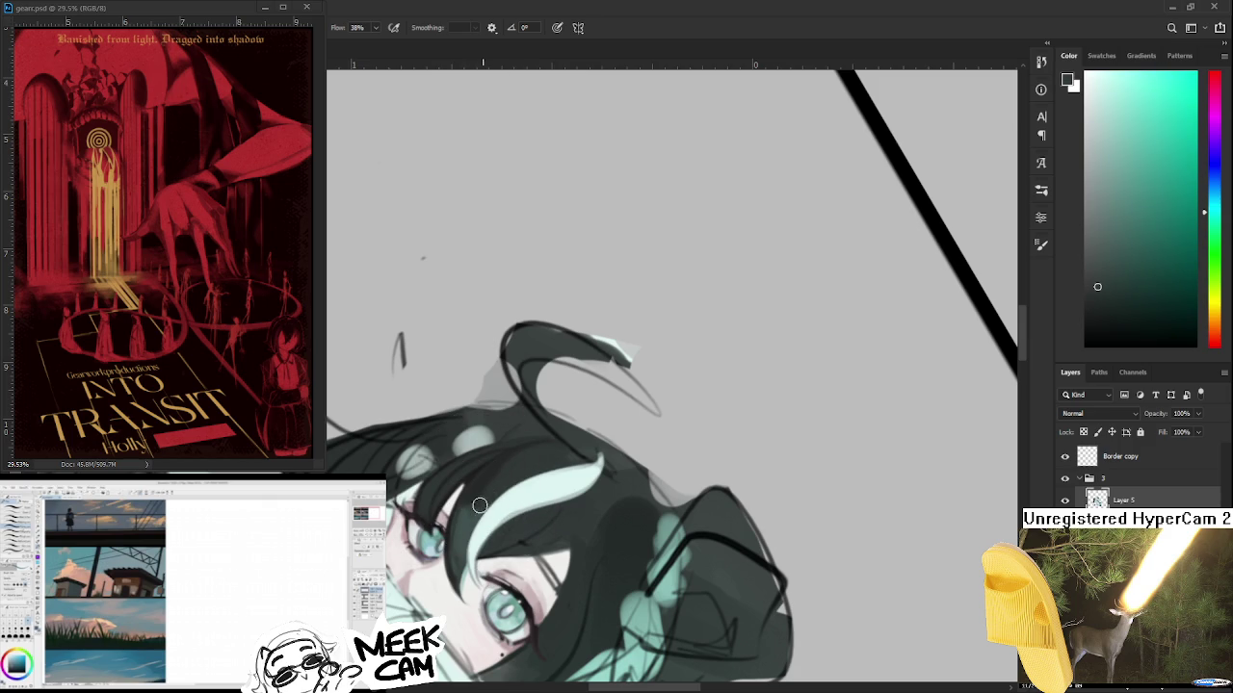
alt+click(480, 487)
alt+click(501, 465)
alt+click(472, 512)
- Rotate the view so the face is upright and zoom out
drag(458, 535, 611, 635)
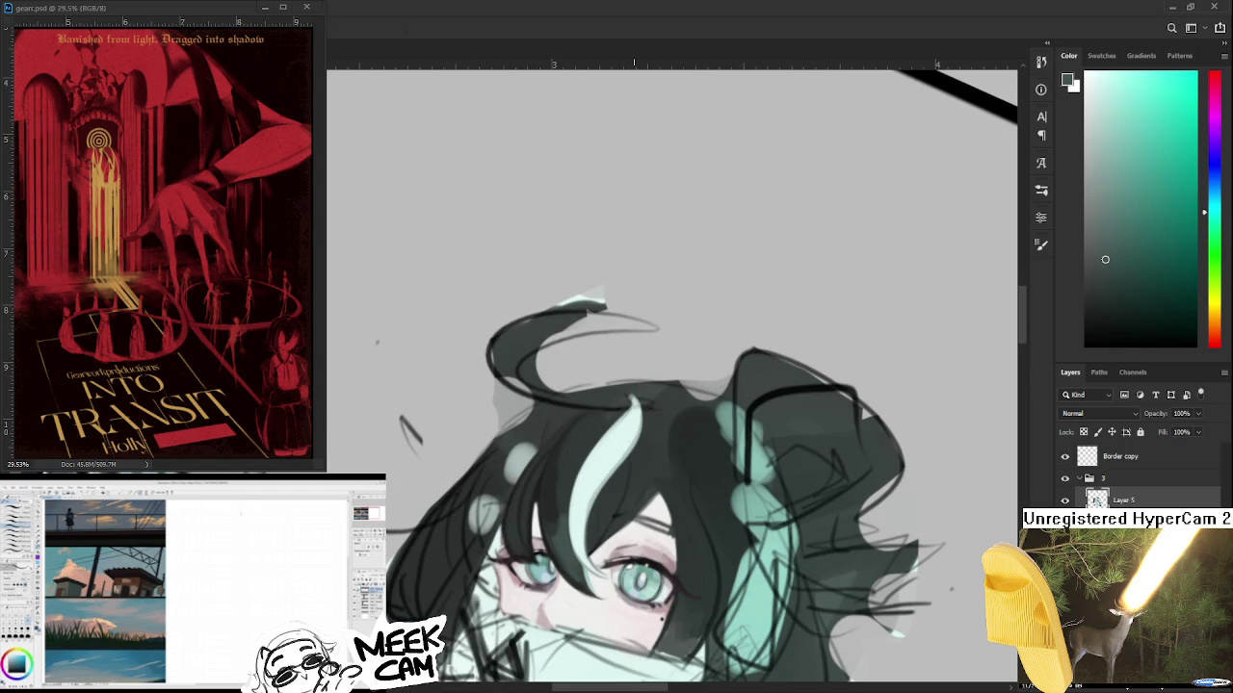
alt+scroll(638, 498, down, 2)
alt+scroll(643, 498, down, 2)
alt+scroll(650, 497, down, 2)
drag(650, 497, 679, 493)
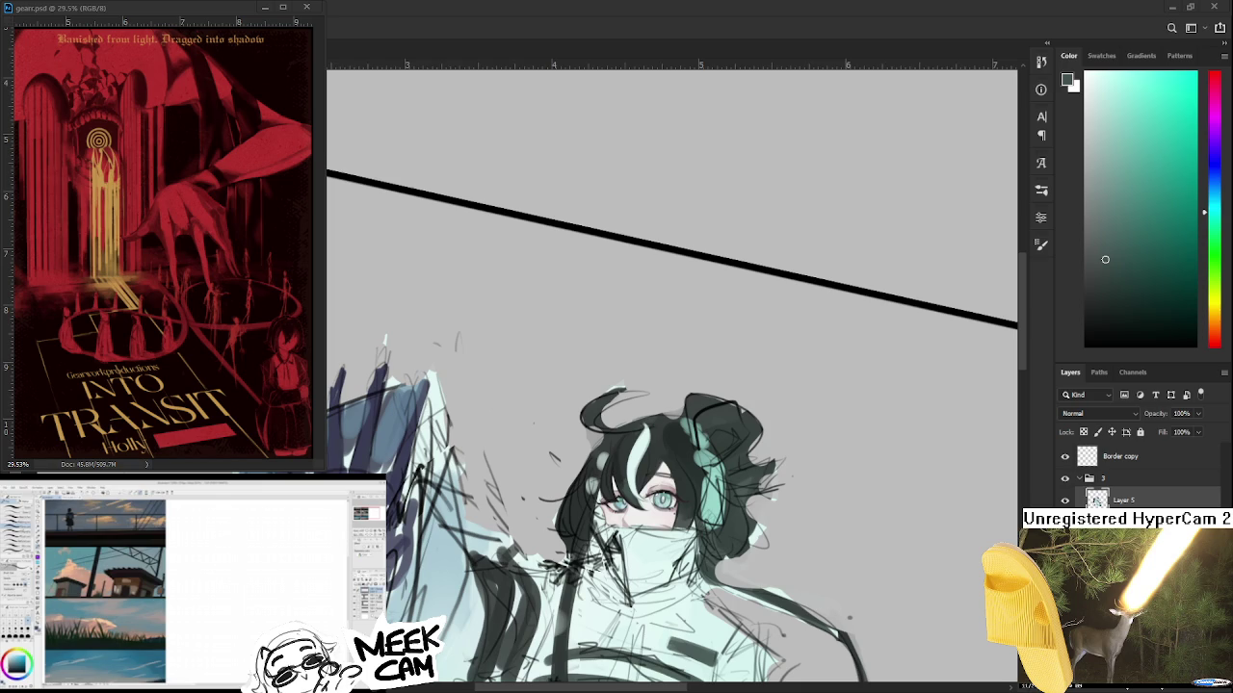
scroll(689, 467, down, 2)
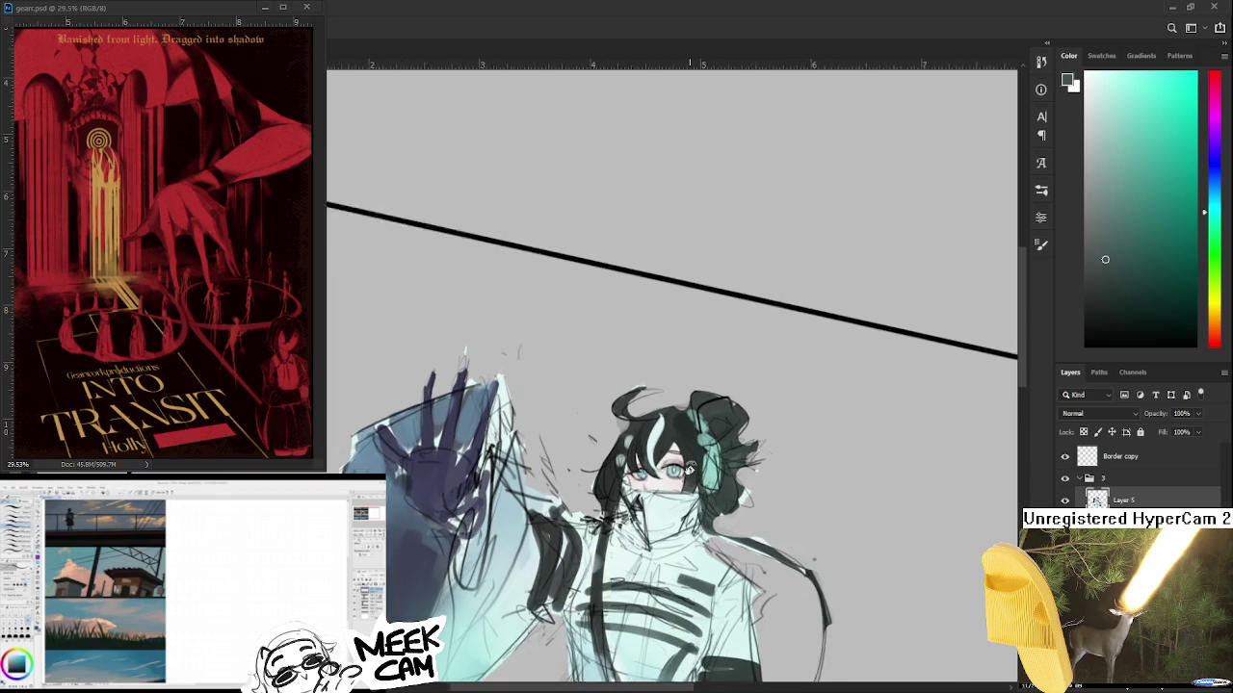
- Zoom in and sample darker colours from the hair strands around the face
scroll(689, 466, up, 1)
scroll(688, 466, up, 1)
scroll(655, 440, up, 1)
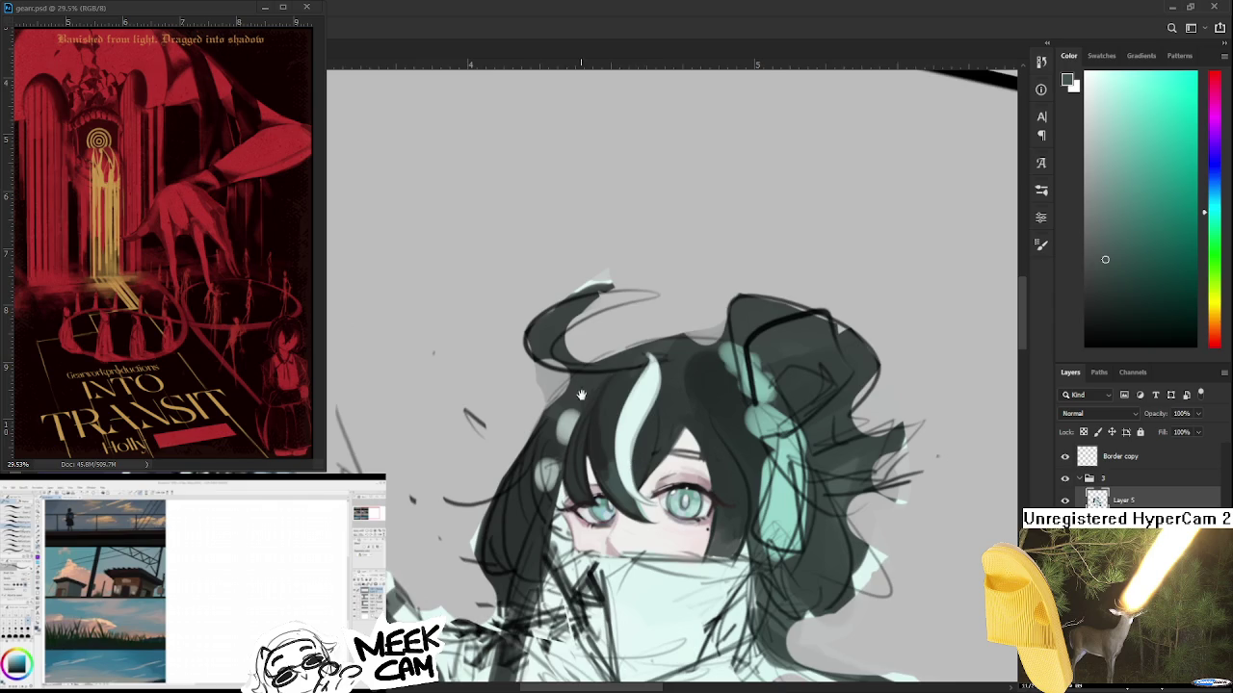
scroll(578, 477, up, 1)
alt+click(504, 502)
alt+click(517, 493)
alt+click(509, 496)
alt+click(507, 522)
alt+click(508, 507)
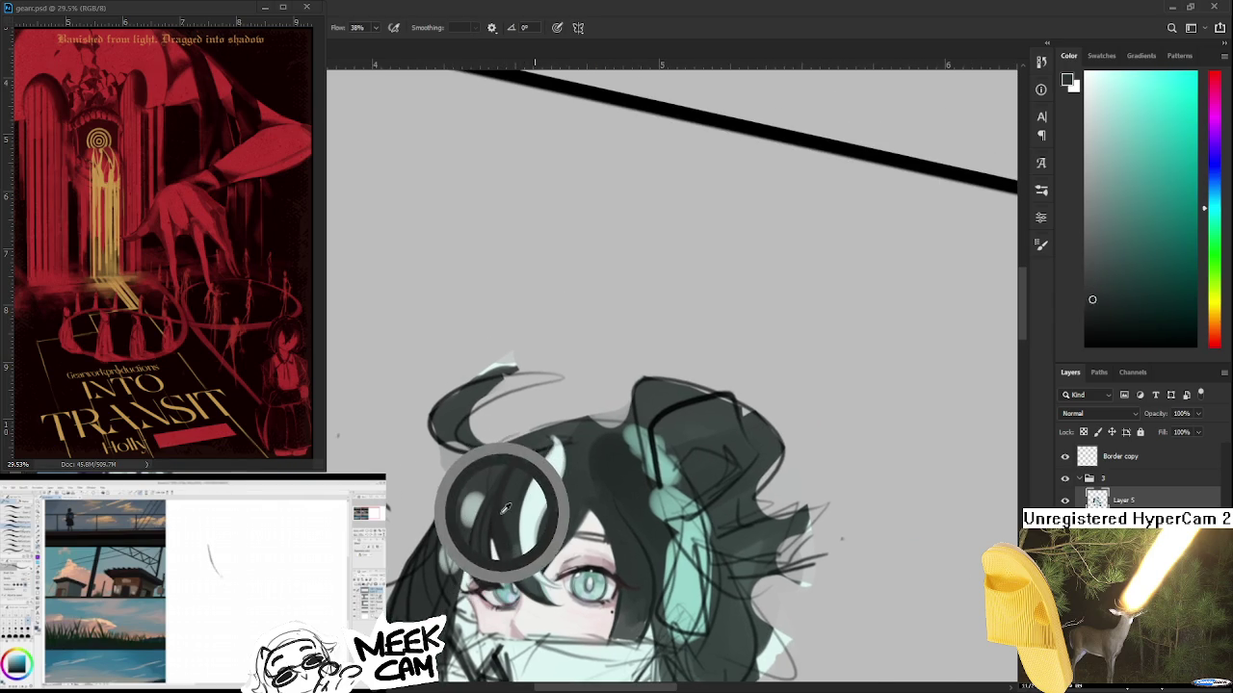
- Pick a new shade from higher up the hair, adjusting the zoom
mouse_move(560, 517)
mouse_down()
mouse_move(563, 474)
mouse_move(574, 470)
mouse_up()
alt+click(569, 462)
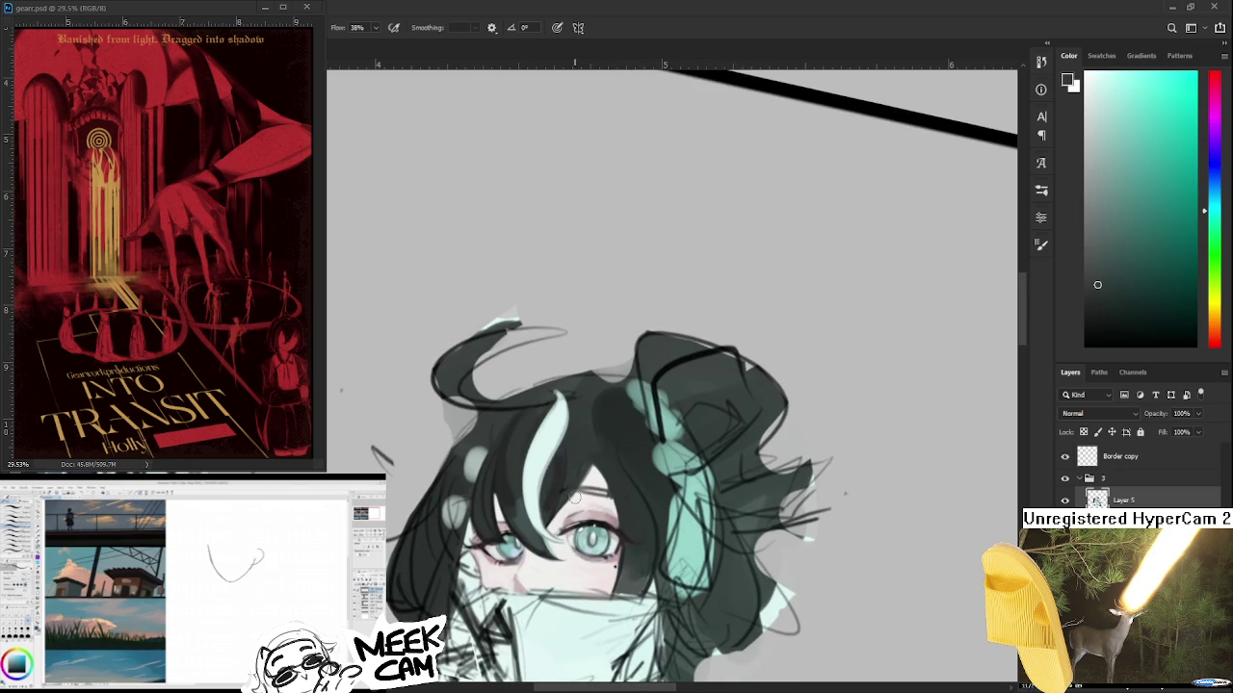
scroll(539, 506, down, 2)
scroll(549, 499, down, 2)
scroll(558, 491, down, 2)
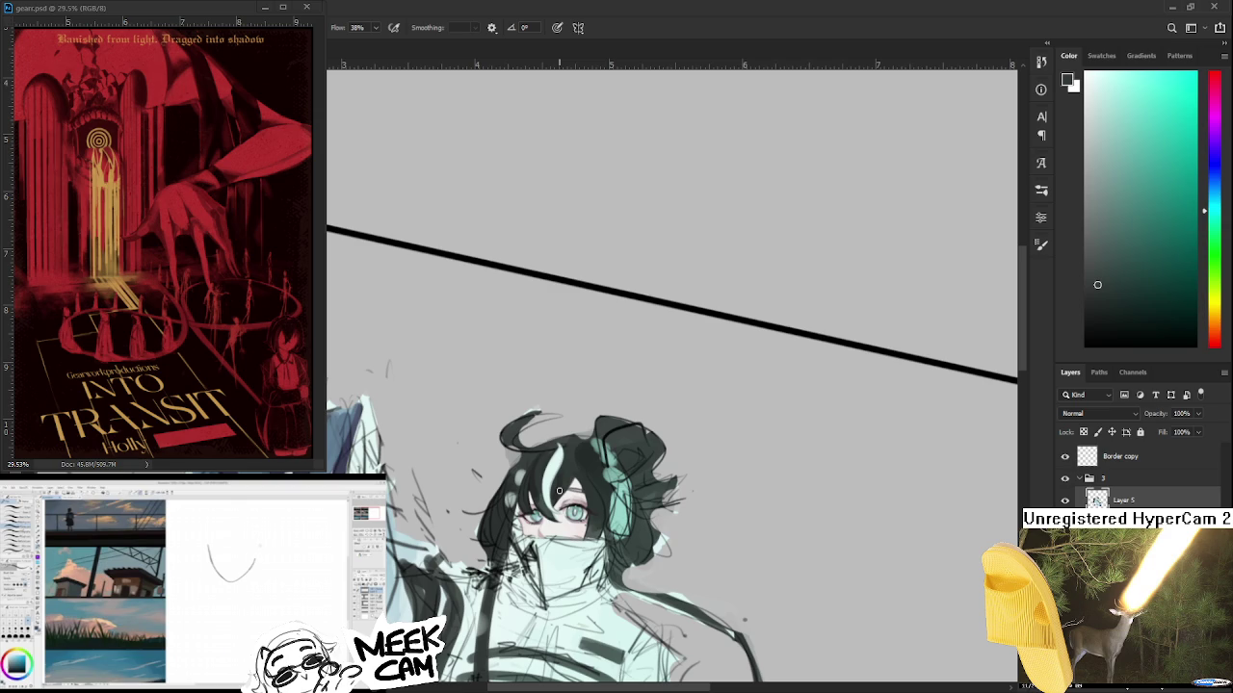
scroll(580, 478, up, 1)
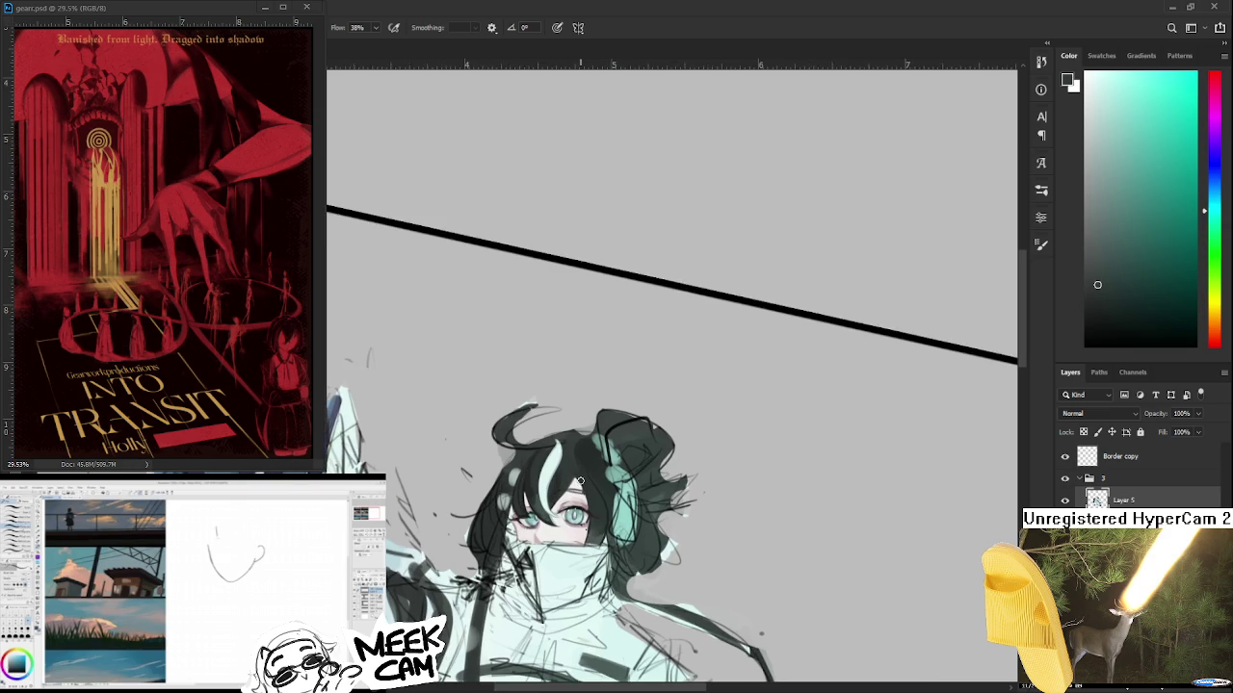
scroll(579, 482, up, 1)
scroll(578, 484, up, 1)
scroll(576, 489, up, 1)
scroll(576, 492, up, 2)
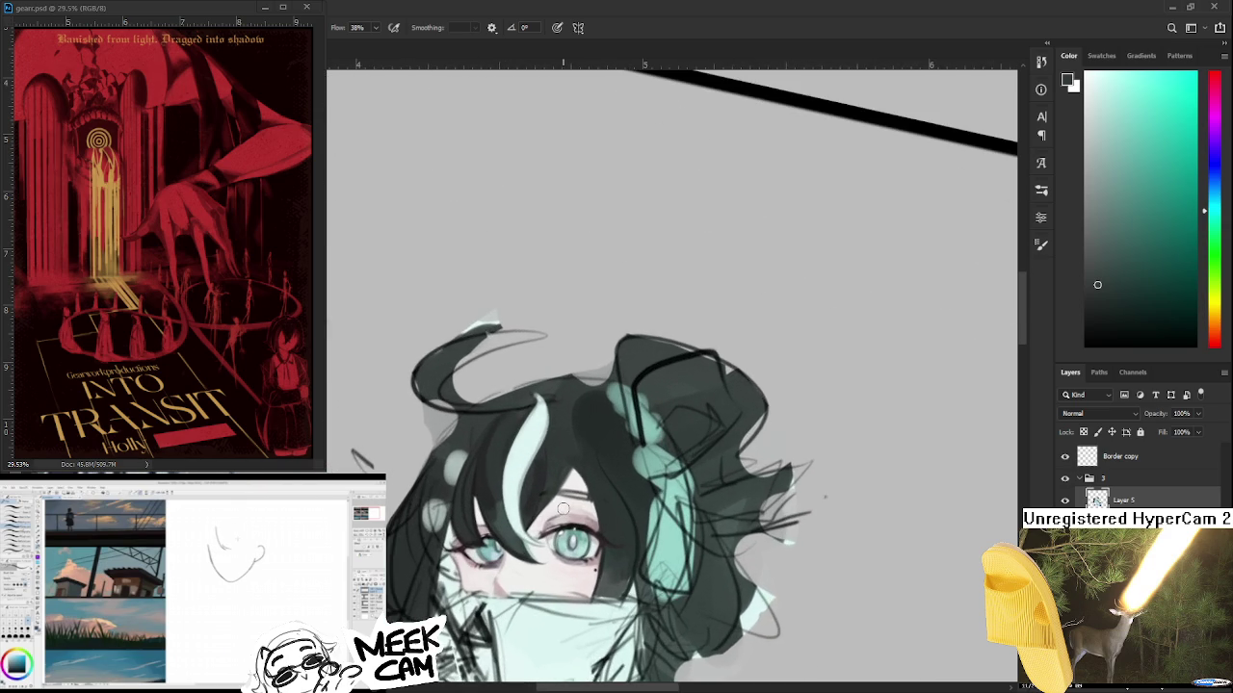
scroll(564, 508, down, 1)
- Sample a dark hair colour and paint the left hair mass, zooming in and out as needed
alt+click(464, 545)
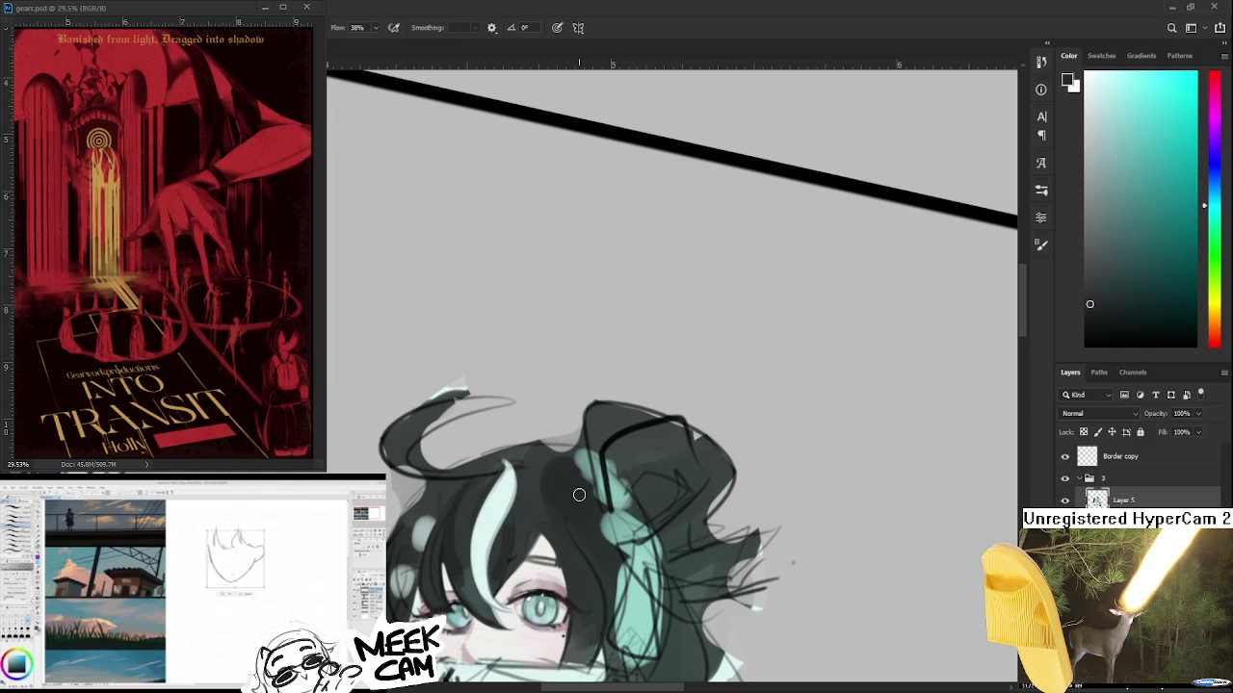
scroll(579, 494, down, 2)
scroll(579, 494, down, 1)
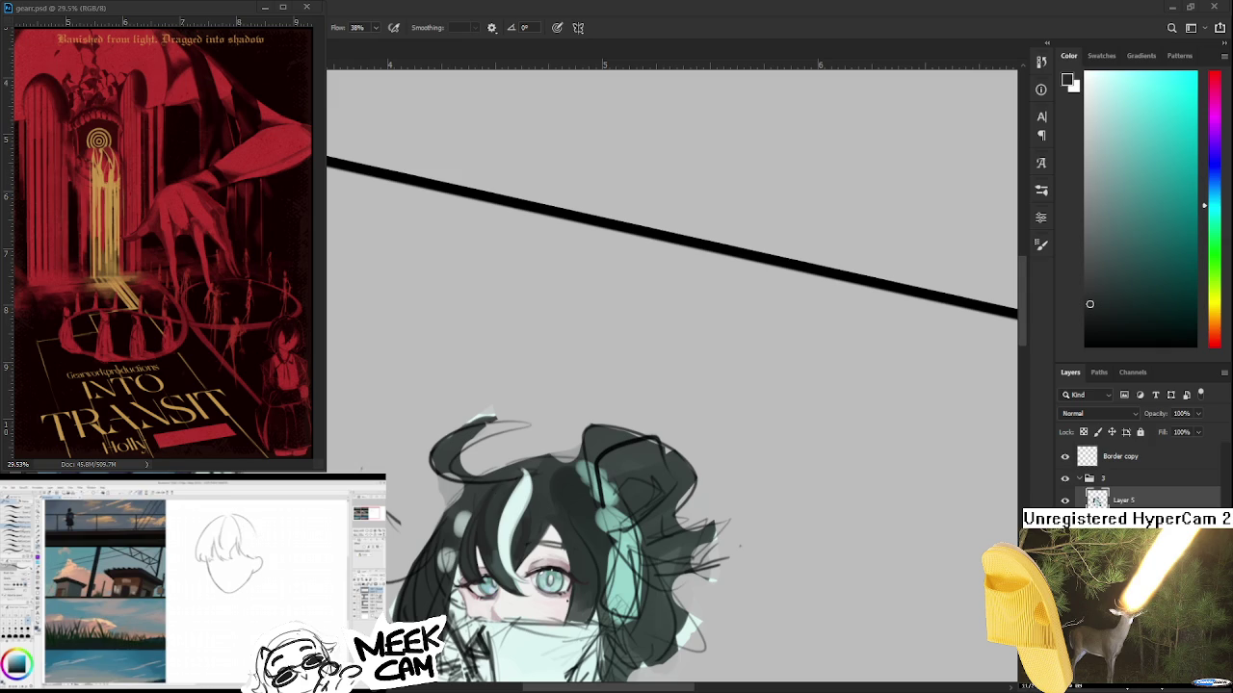
scroll(501, 490, down, 3)
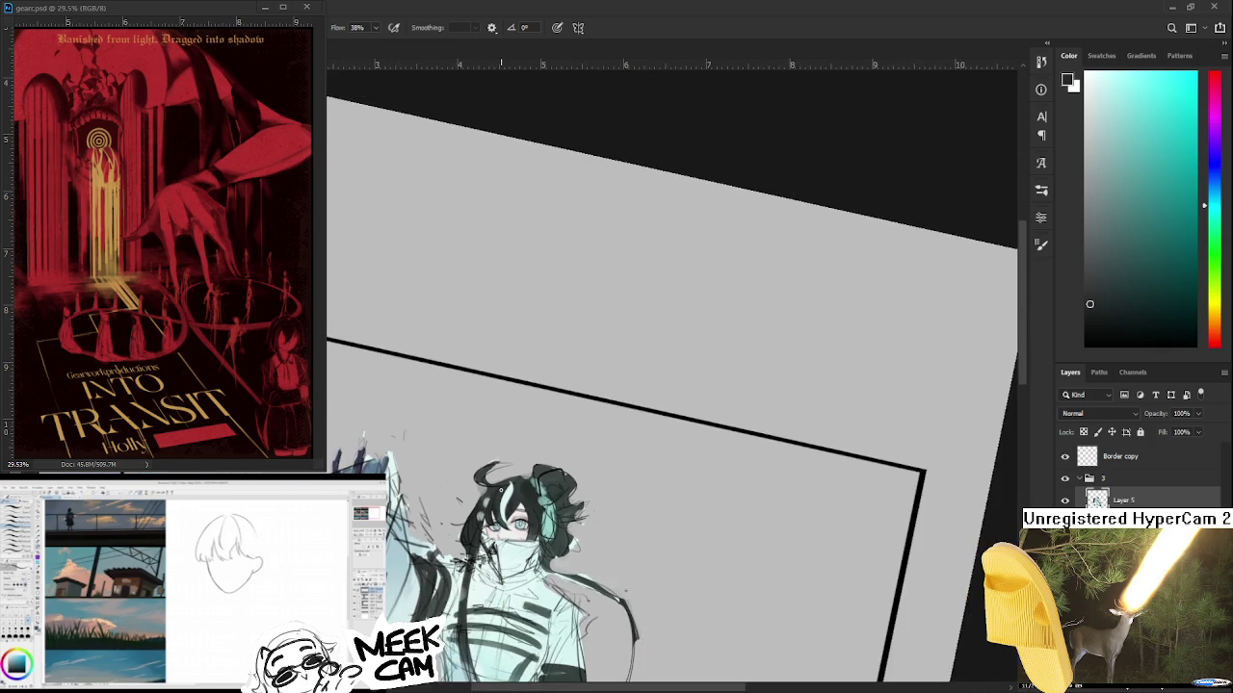
scroll(501, 491, up, 1)
scroll(501, 493, up, 1)
scroll(501, 497, up, 1)
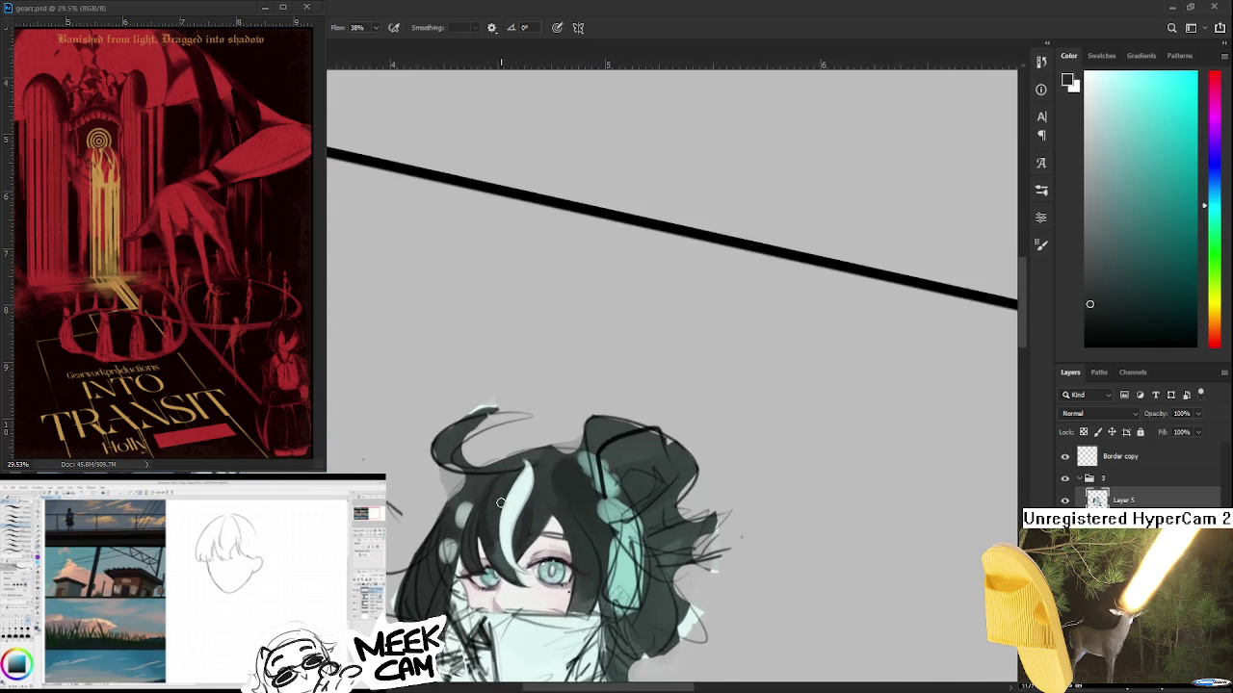
scroll(501, 501, up, 1)
scroll(500, 502, up, 1)
scroll(501, 502, down, 1)
scroll(501, 501, down, 1)
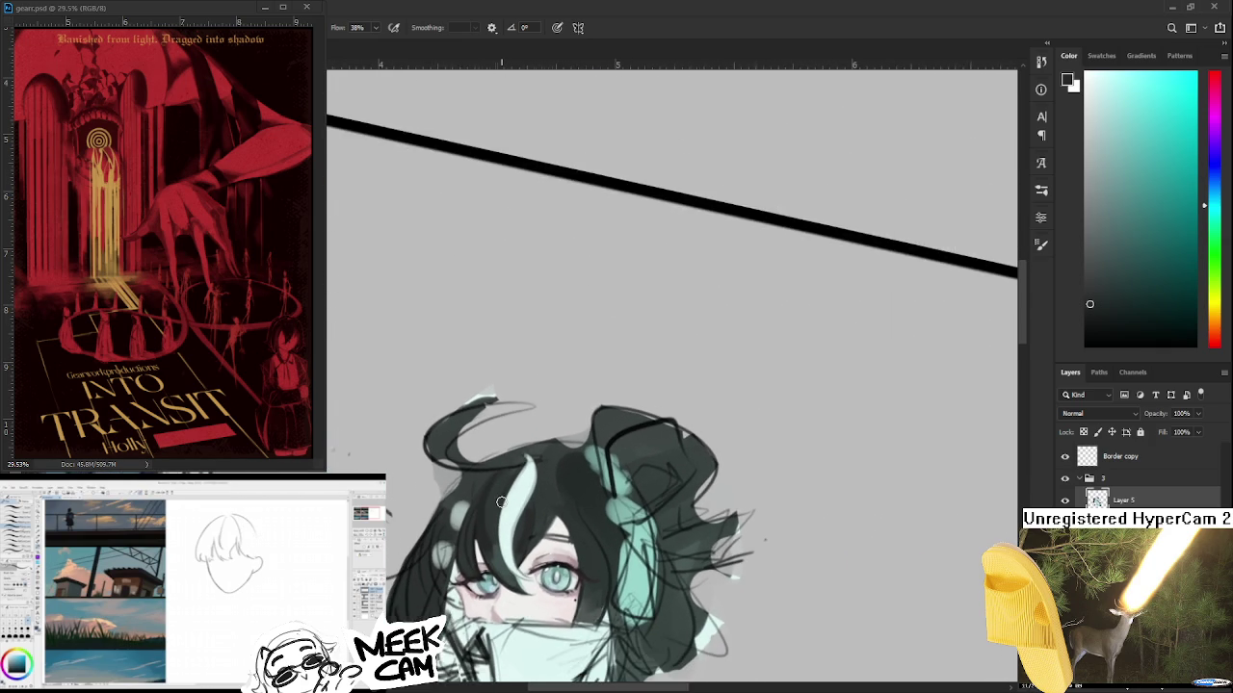
scroll(501, 502, down, 1)
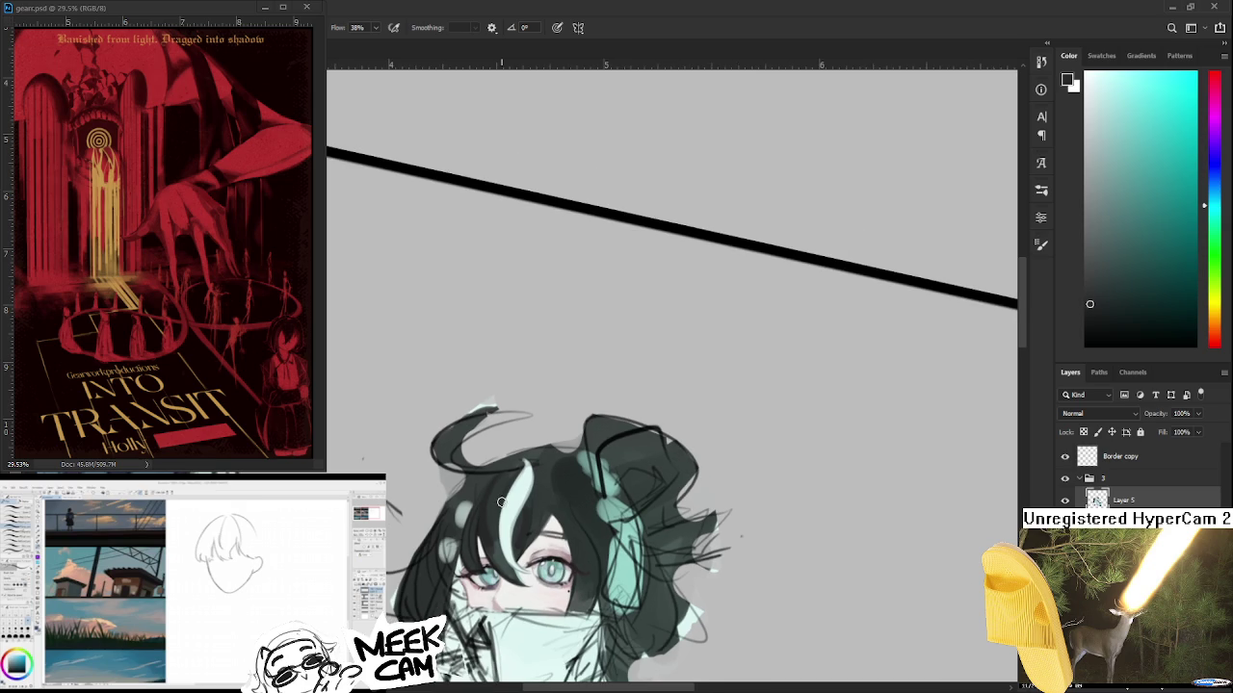
scroll(501, 502, up, 1)
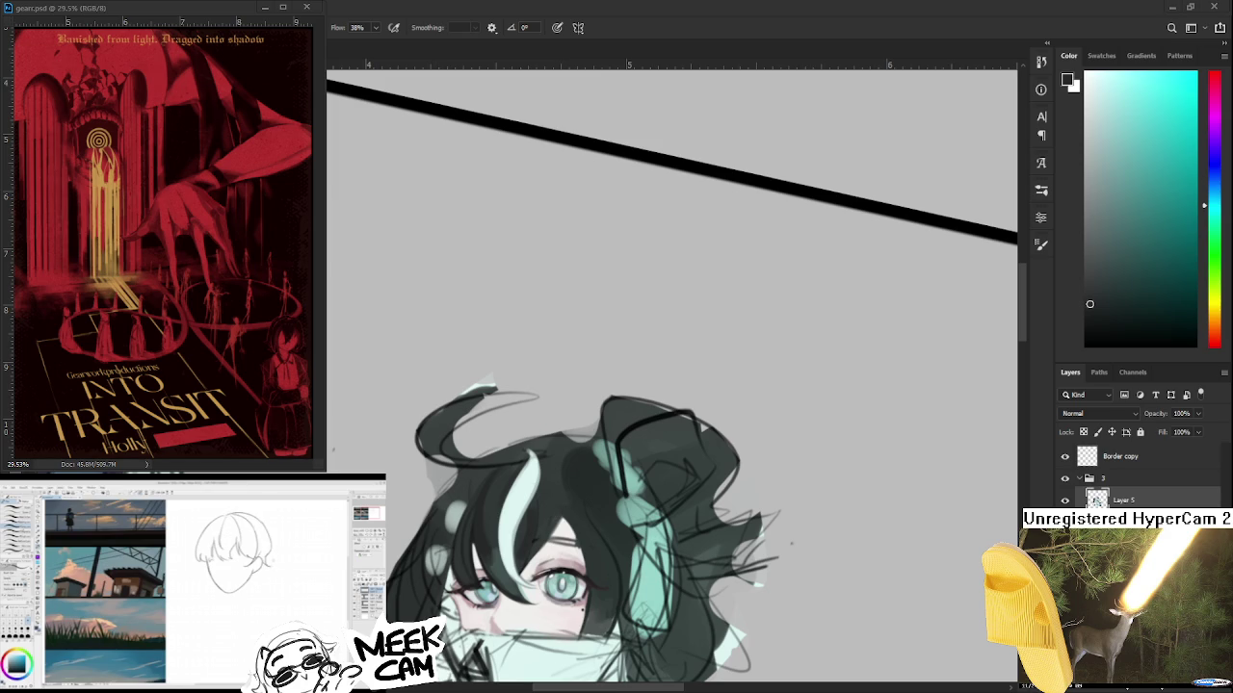
scroll(639, 518, down, 2)
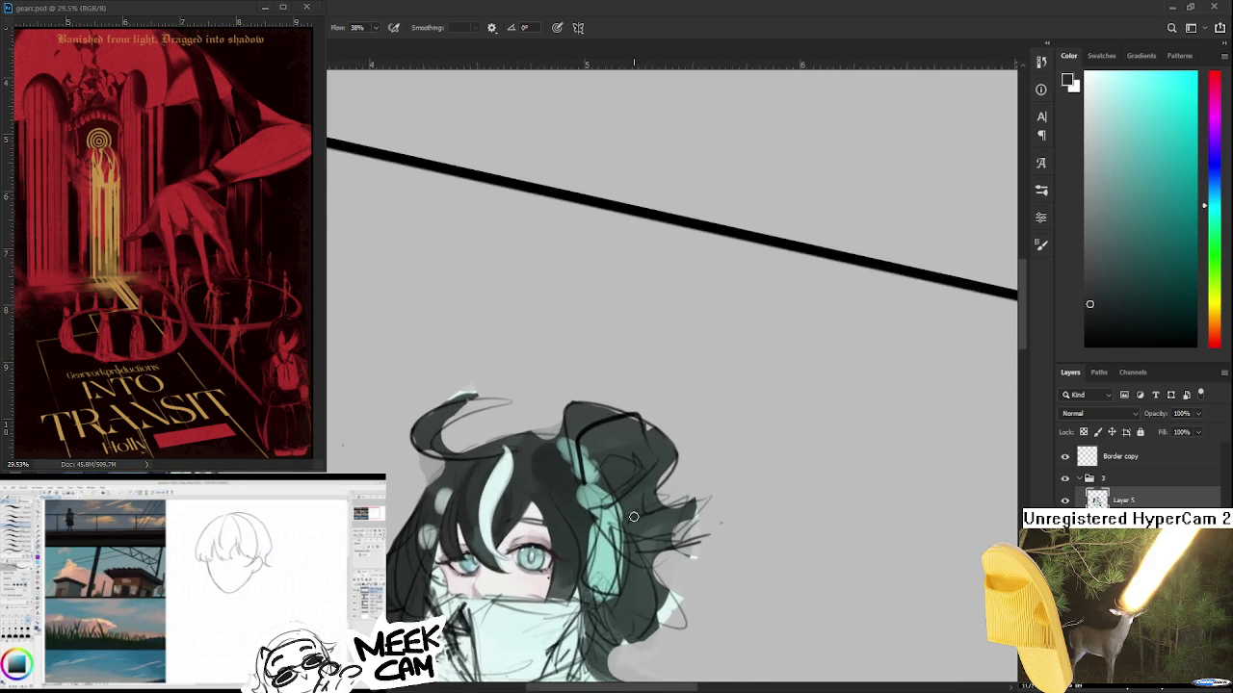
scroll(525, 530, up, 2)
scroll(525, 529, up, 1)
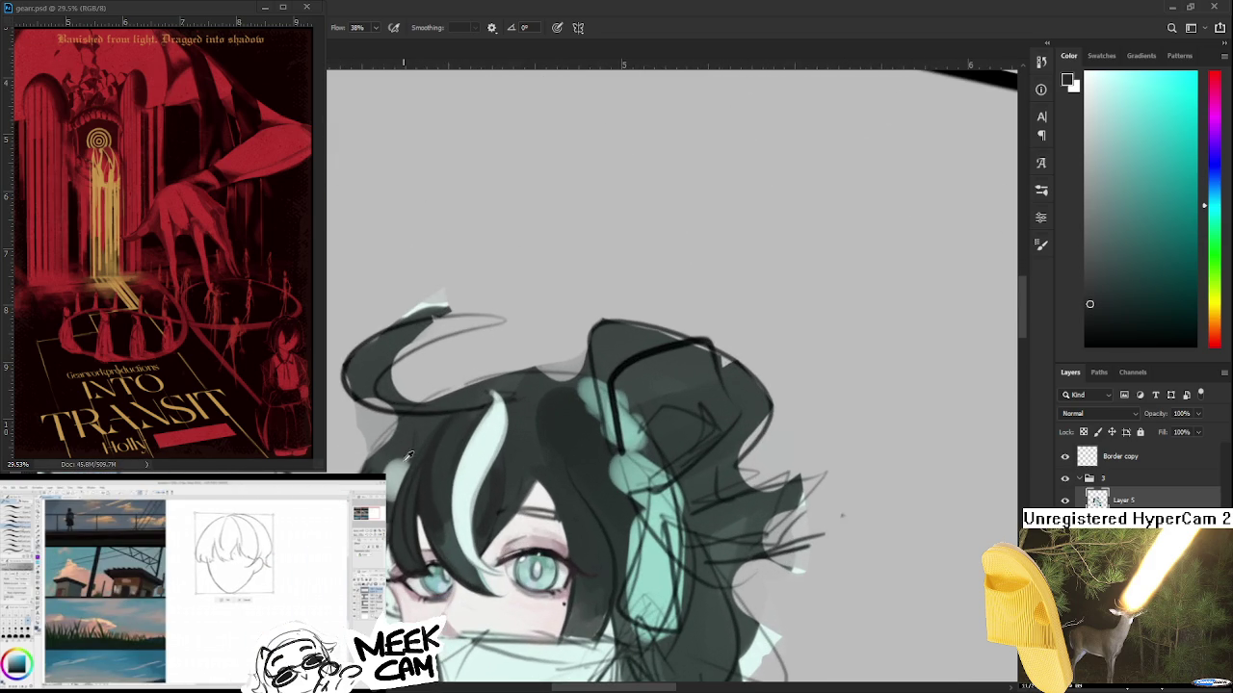
drag(439, 457, 432, 493)
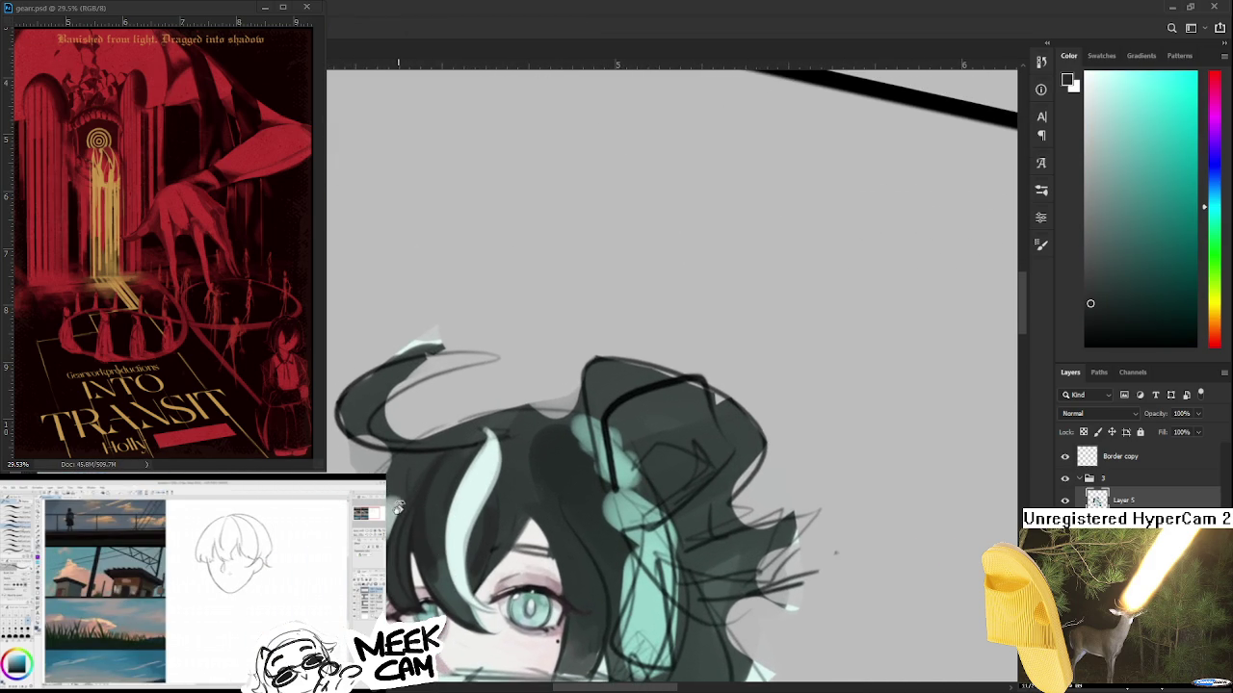
- Return to the Brush and sample several hair shades around the girl's fringe
key(b)
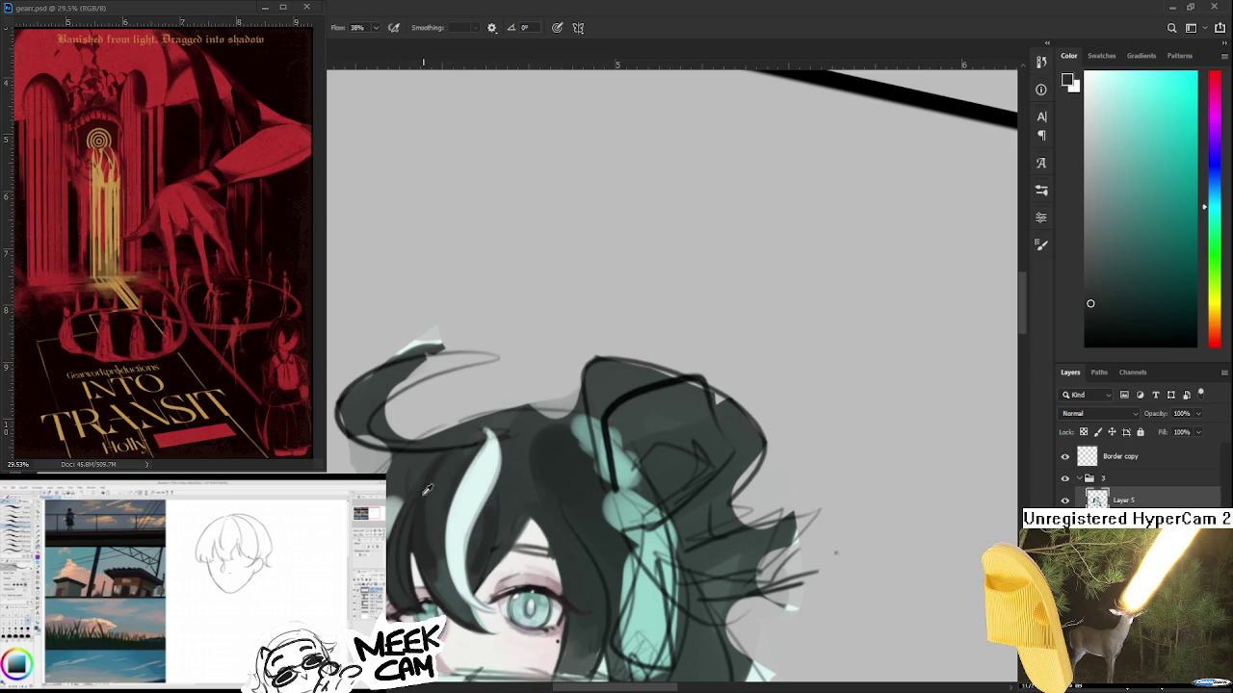
alt+click(426, 516)
alt+click(447, 489)
alt+click(430, 512)
alt+click(443, 489)
alt+click(426, 507)
scroll(491, 499, down, 2)
scroll(490, 499, up, 2)
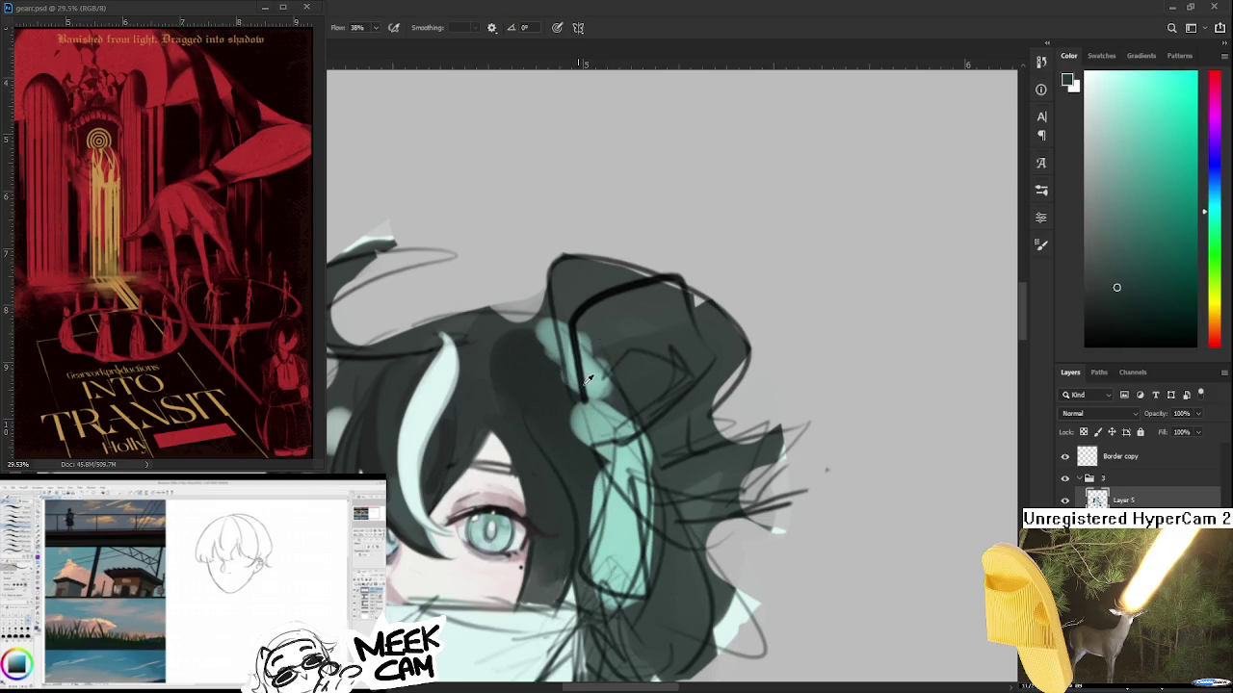
scroll(469, 419, down, 3)
scroll(469, 419, up, 1)
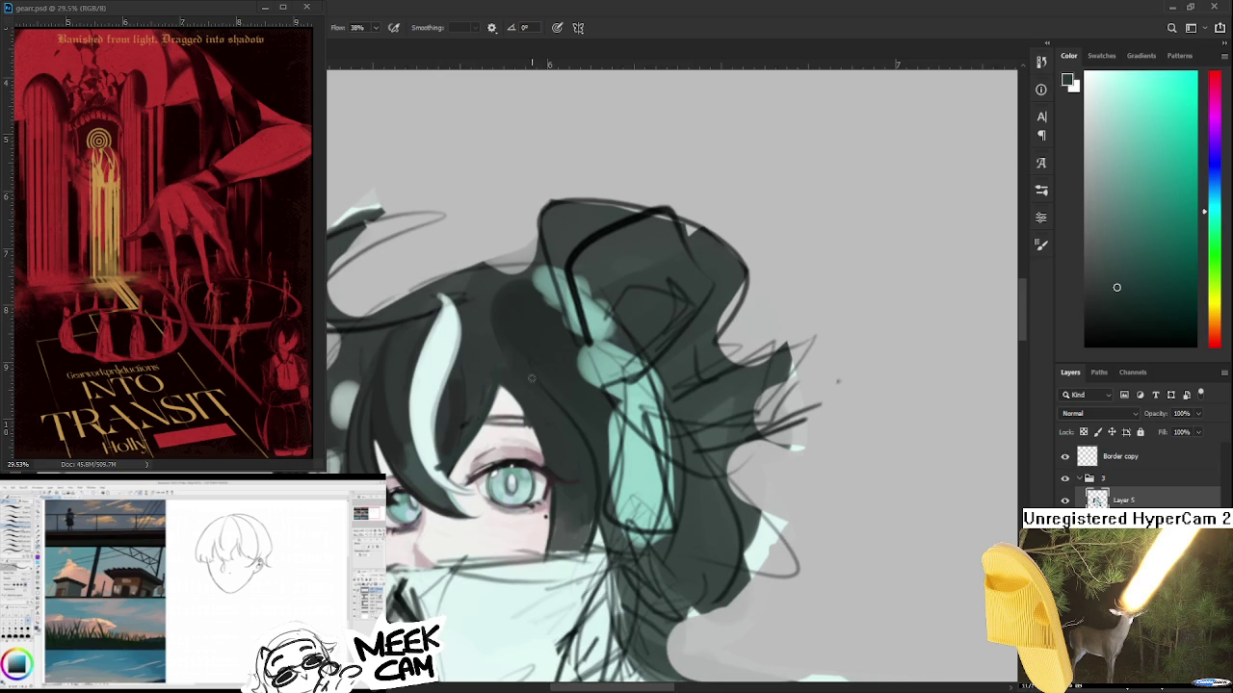
scroll(489, 400, up, 4)
scroll(539, 400, down, 3)
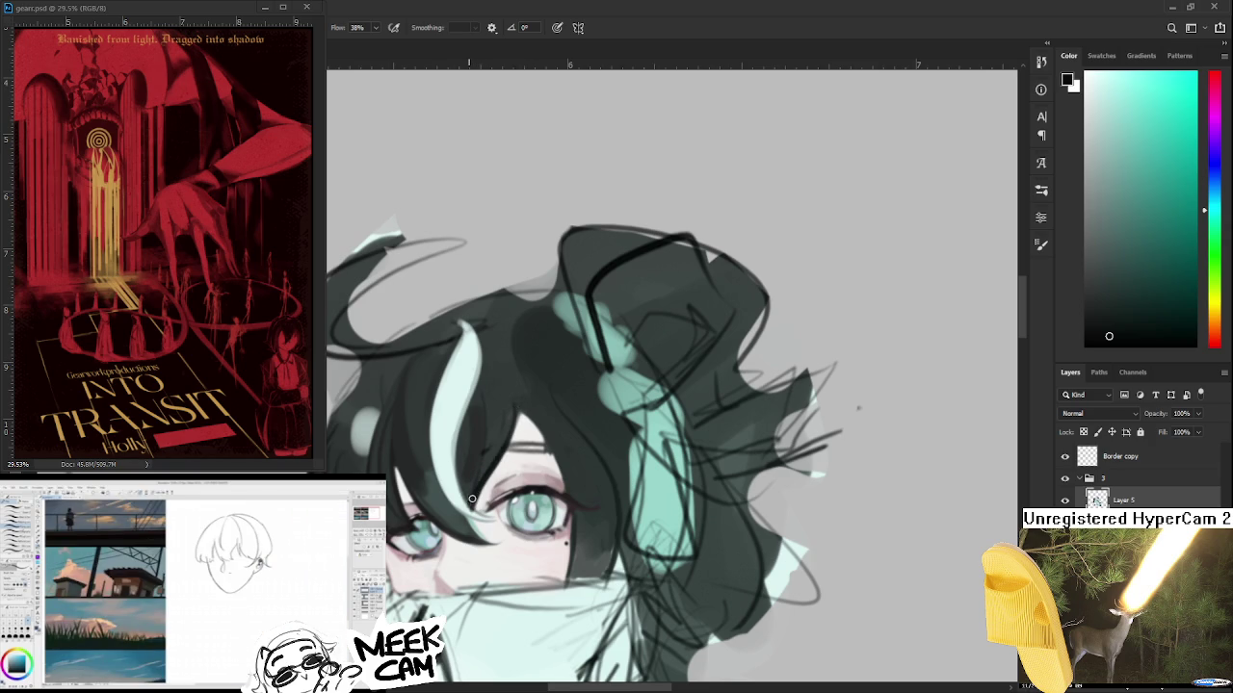
- Tilt the view, paint skin tone over strands above the eye, and add dark strands across the eyelid
mouse_move(539, 463)
mouse_down()
mouse_move(527, 497)
mouse_move(517, 416)
mouse_move(531, 479)
mouse_up()
alt+click(510, 468)
alt+click(509, 469)
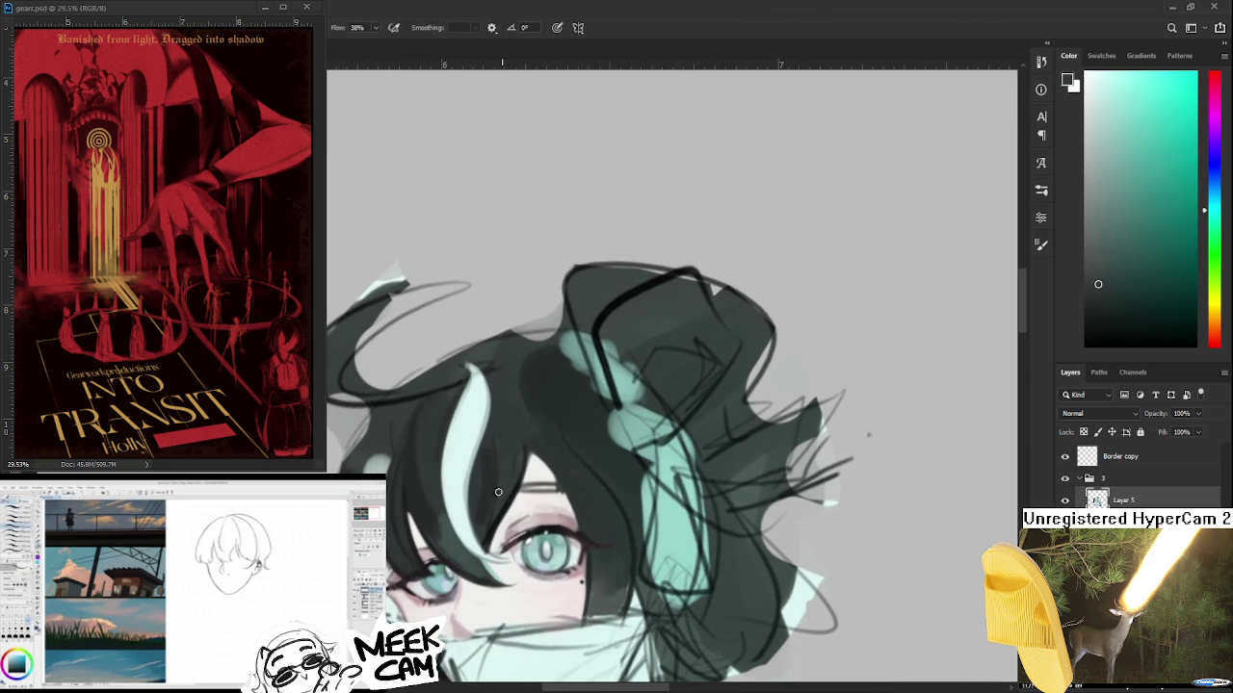
alt+click(509, 493)
scroll(529, 415, down, 2)
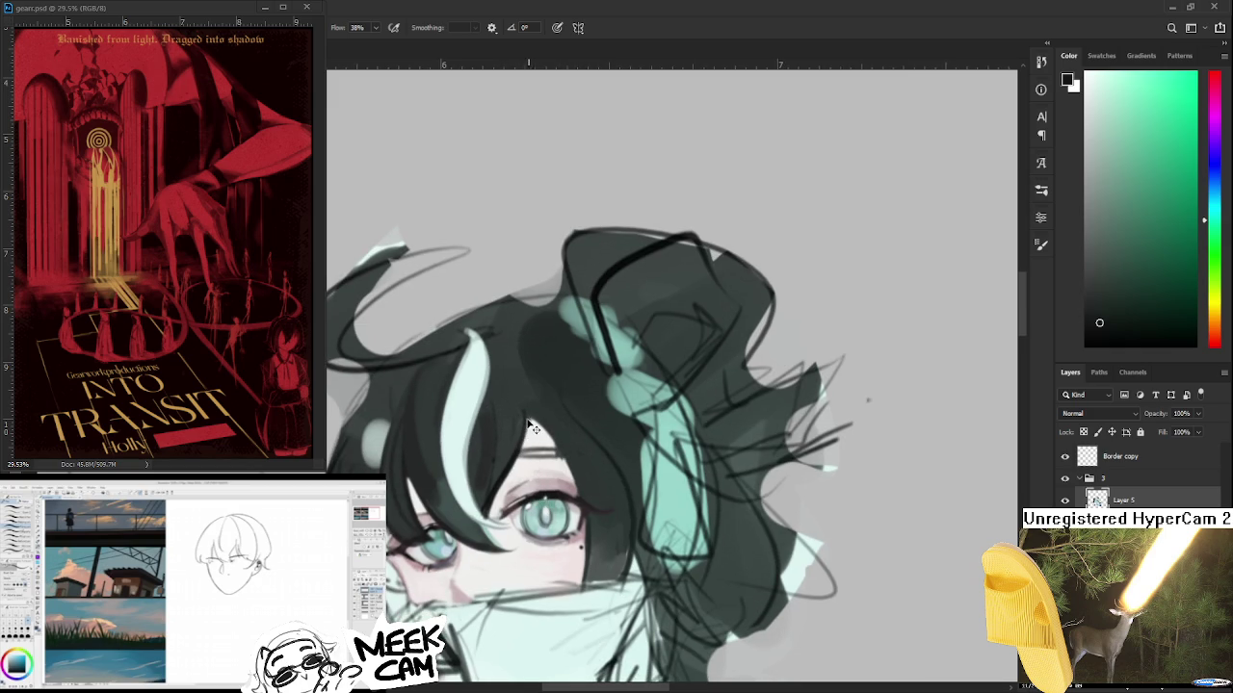
mouse_move(539, 487)
mouse_down()
mouse_move(517, 415)
mouse_move(528, 489)
mouse_up()
drag(566, 429, 557, 491)
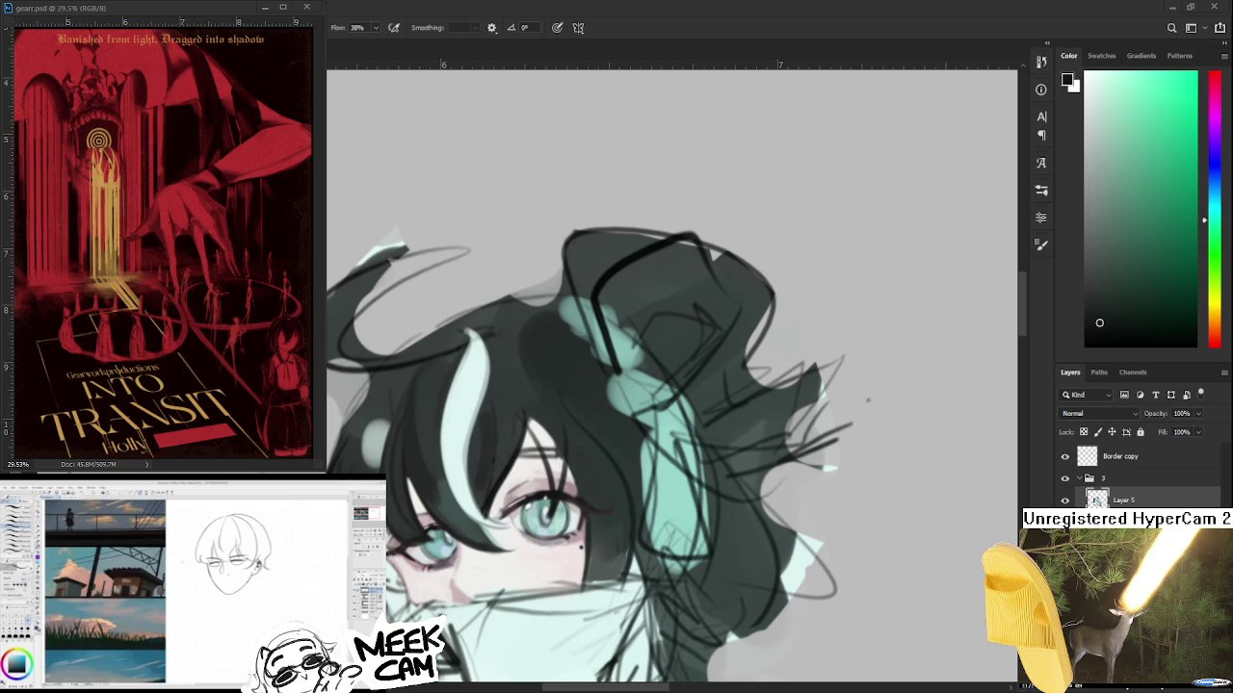
alt+click(546, 410)
drag(529, 429, 563, 482)
- Zoom out and level the view to show the whole figure
scroll(598, 438, down, 1)
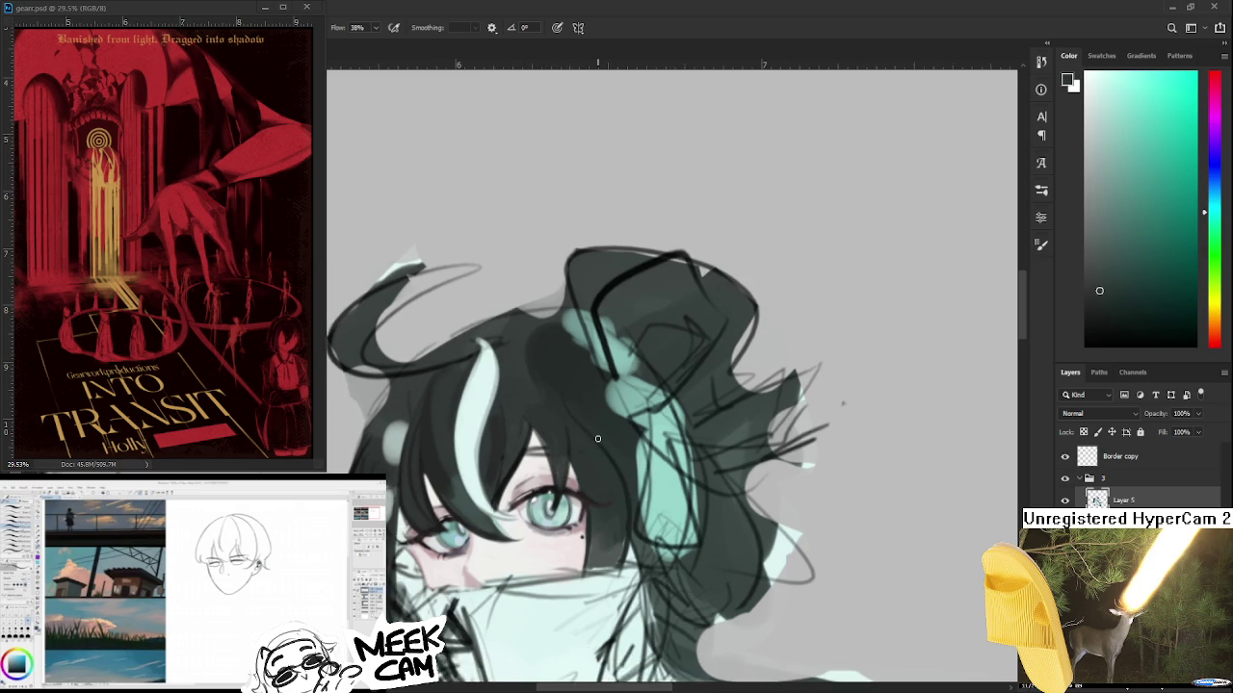
scroll(597, 438, down, 2)
scroll(597, 438, down, 1)
scroll(597, 439, down, 1)
scroll(602, 447, down, 1)
drag(600, 448, 621, 566)
scroll(621, 566, down, 3)
scroll(637, 563, down, 3)
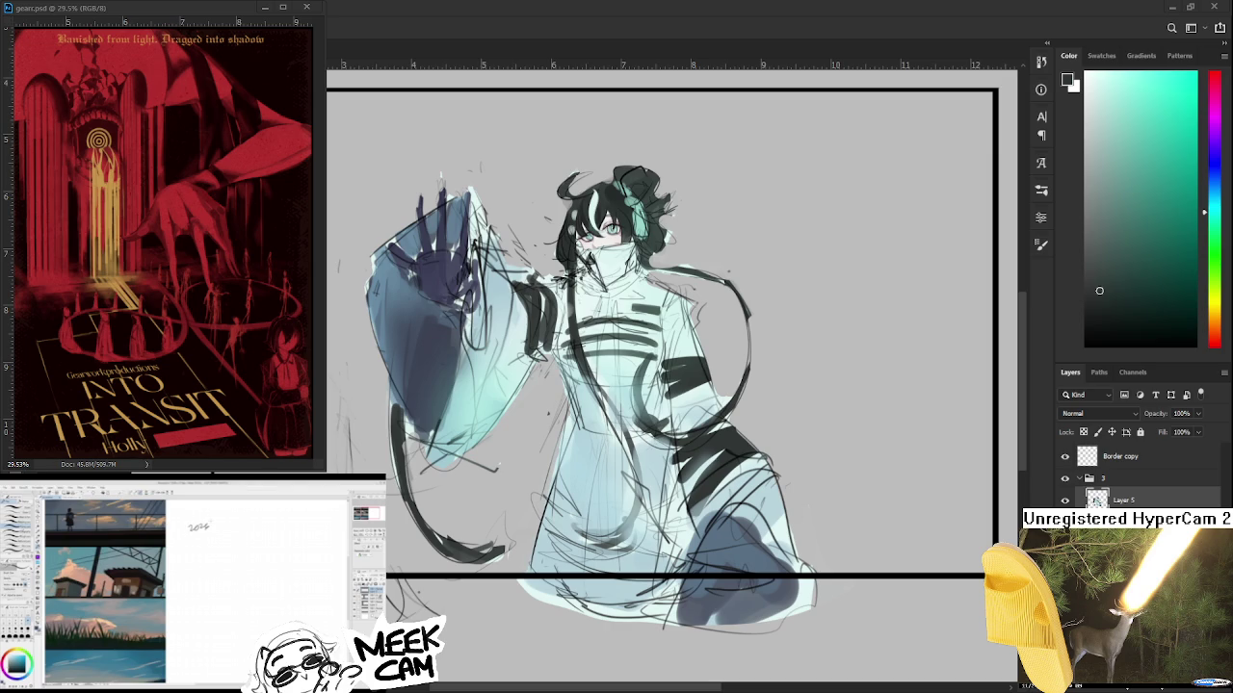
- Close the floating gears.psd poster reference window and tilt the moka.psd canvas slightly
click(1156, 500)
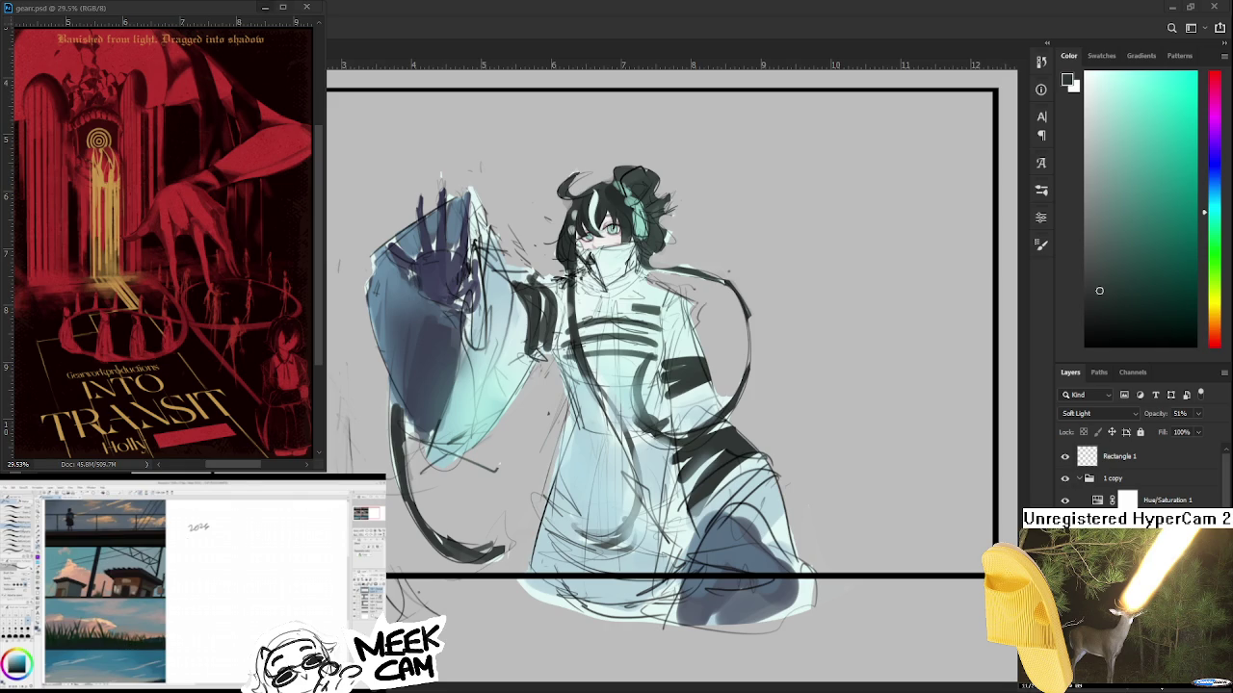
click(265, 7)
drag(211, 133, 223, 119)
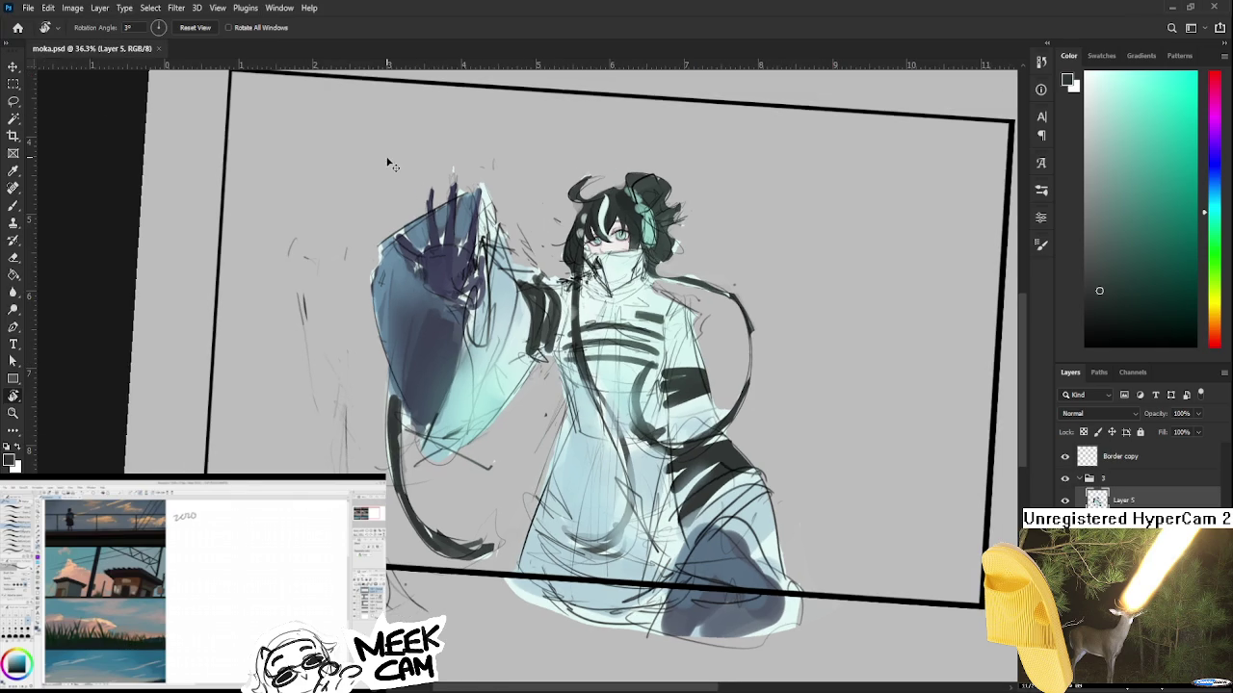
- Reset the view rotation and open da sketches.psd from the Home screen's recent files
key(Escape)
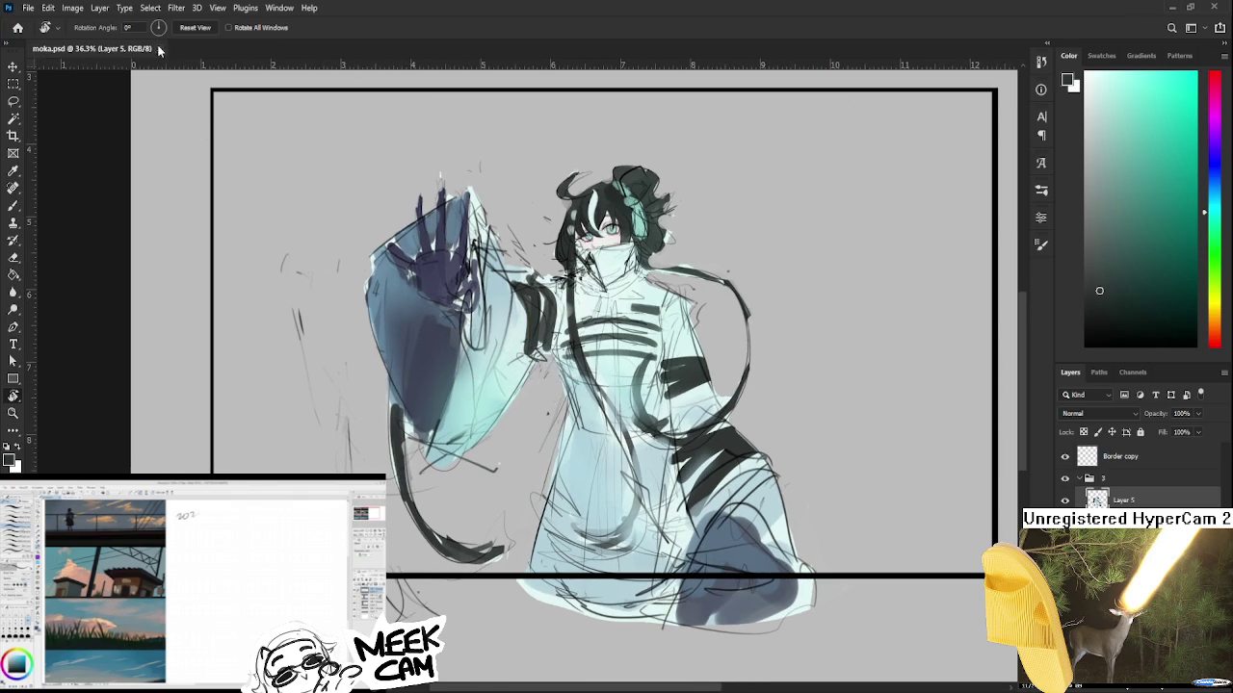
click(16, 31)
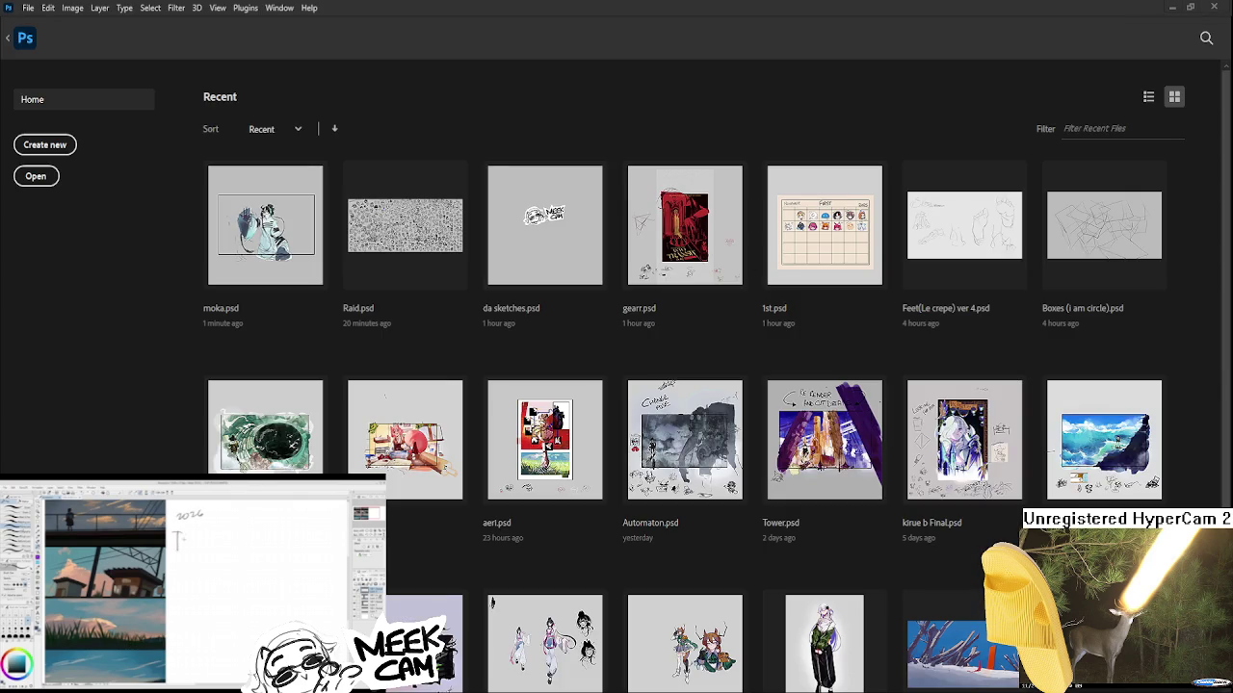
click(546, 225)
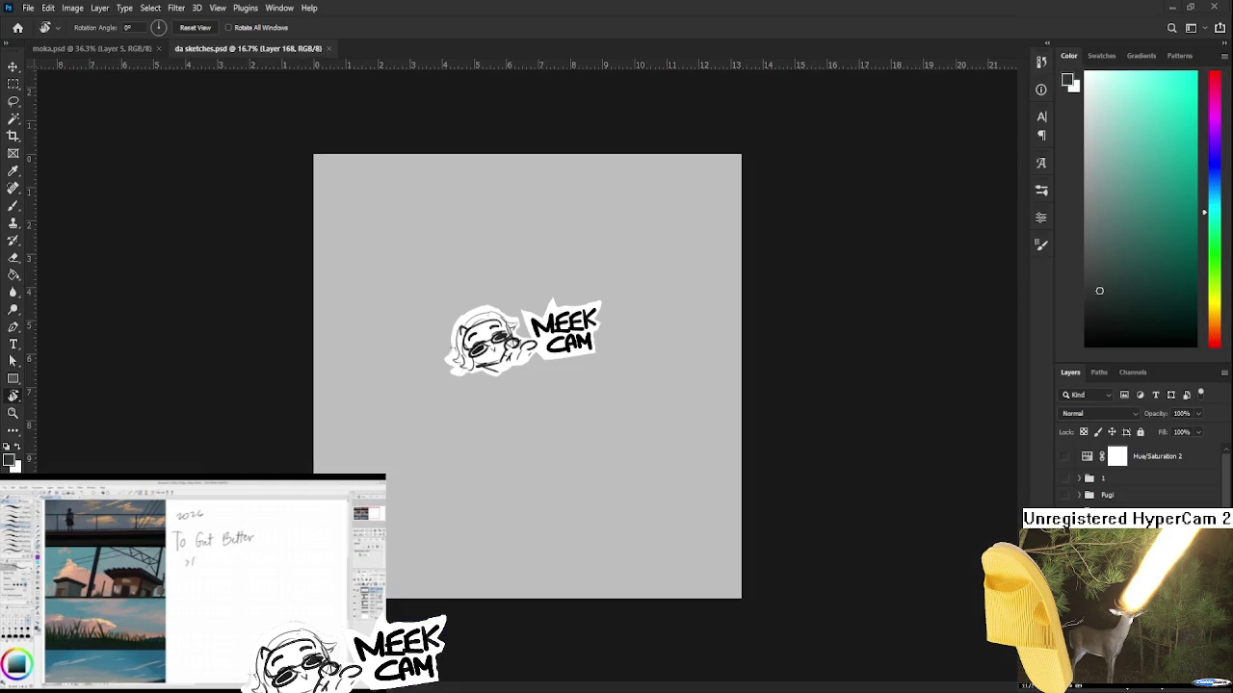
- Delete the MEEK CAM sketch layer and paste the copied video screenshot
scroll(528, 380, up, 1)
scroll(528, 381, up, 1)
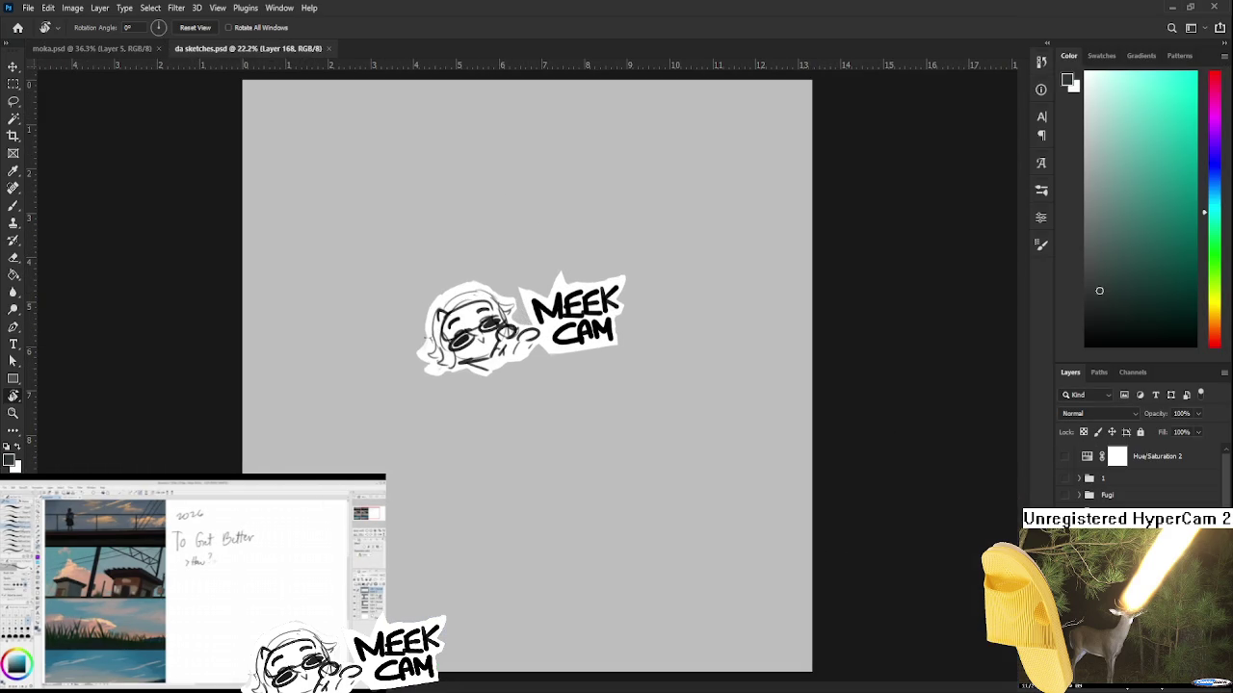
key(Delete)
key(Delete)
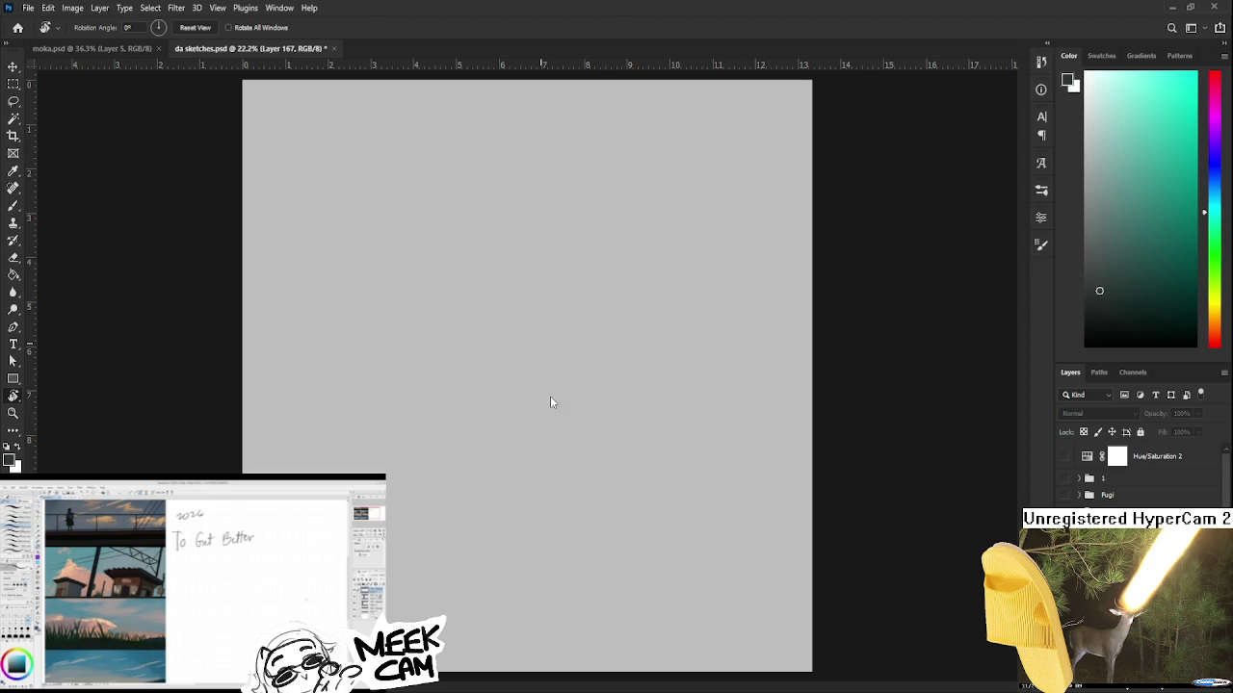
key(ctrl+v)
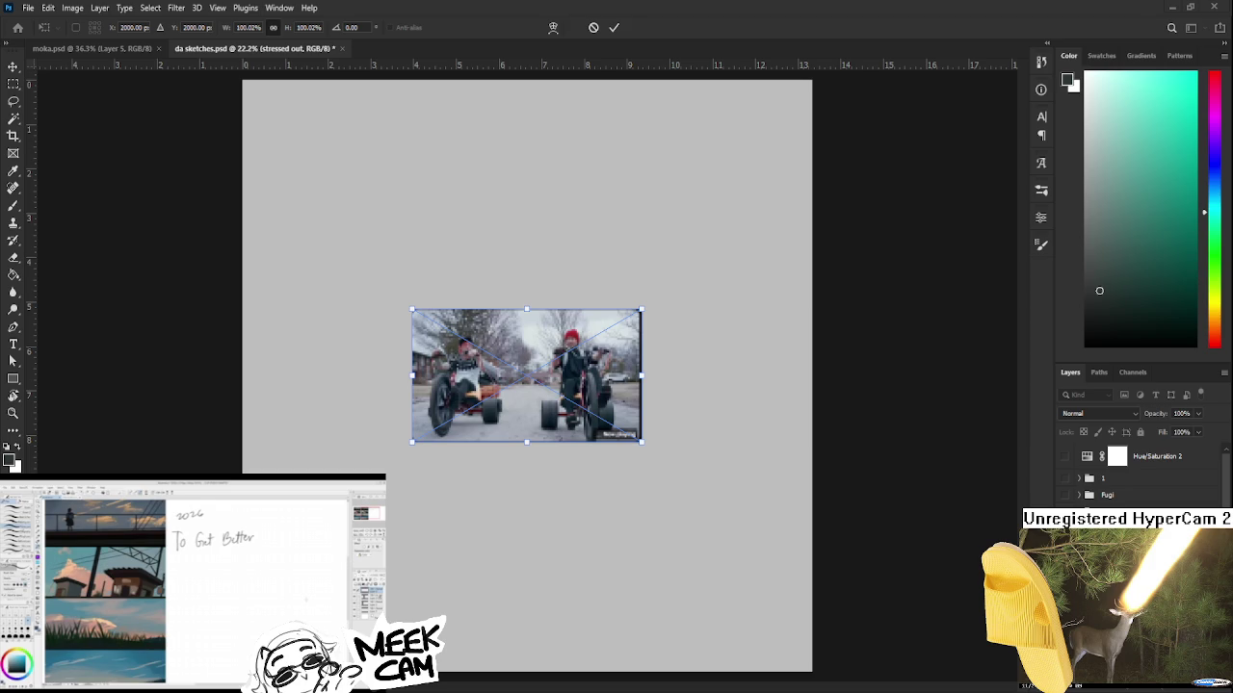
- Commit the pasted screenshot, resize the floating poster window, and return to the sketch document
key(Return)
scroll(592, 472, up, 2)
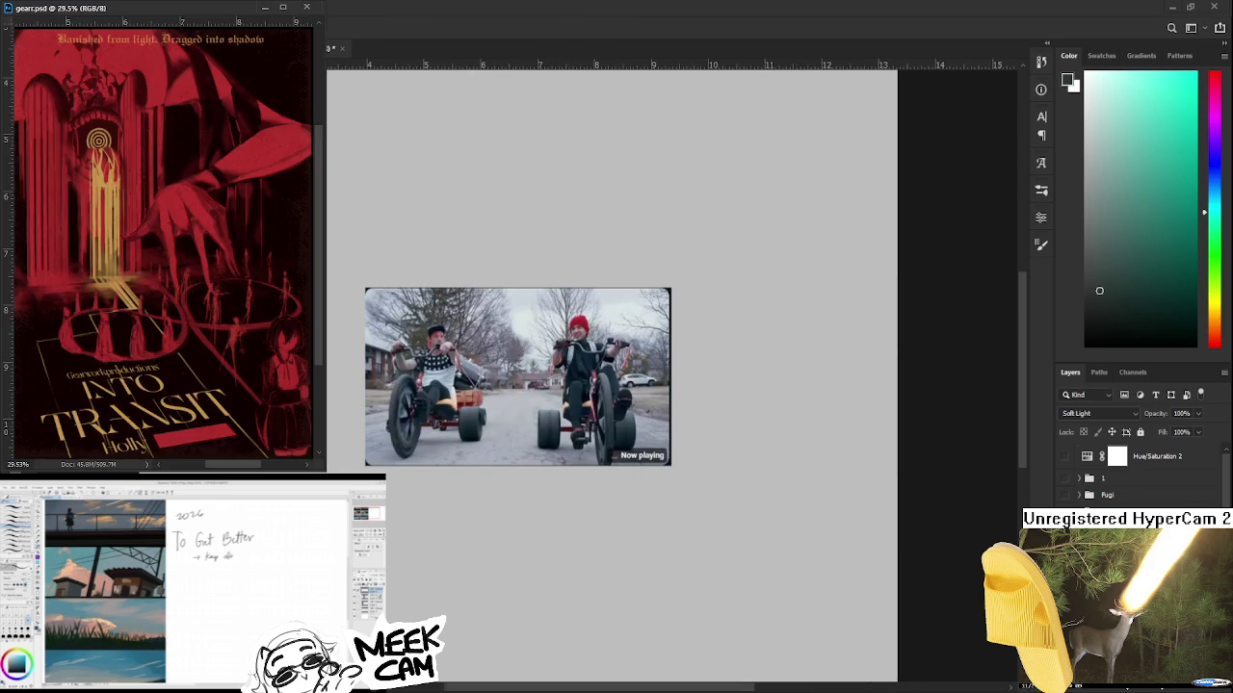
scroll(233, 286, up, 2)
scroll(232, 286, down, 2)
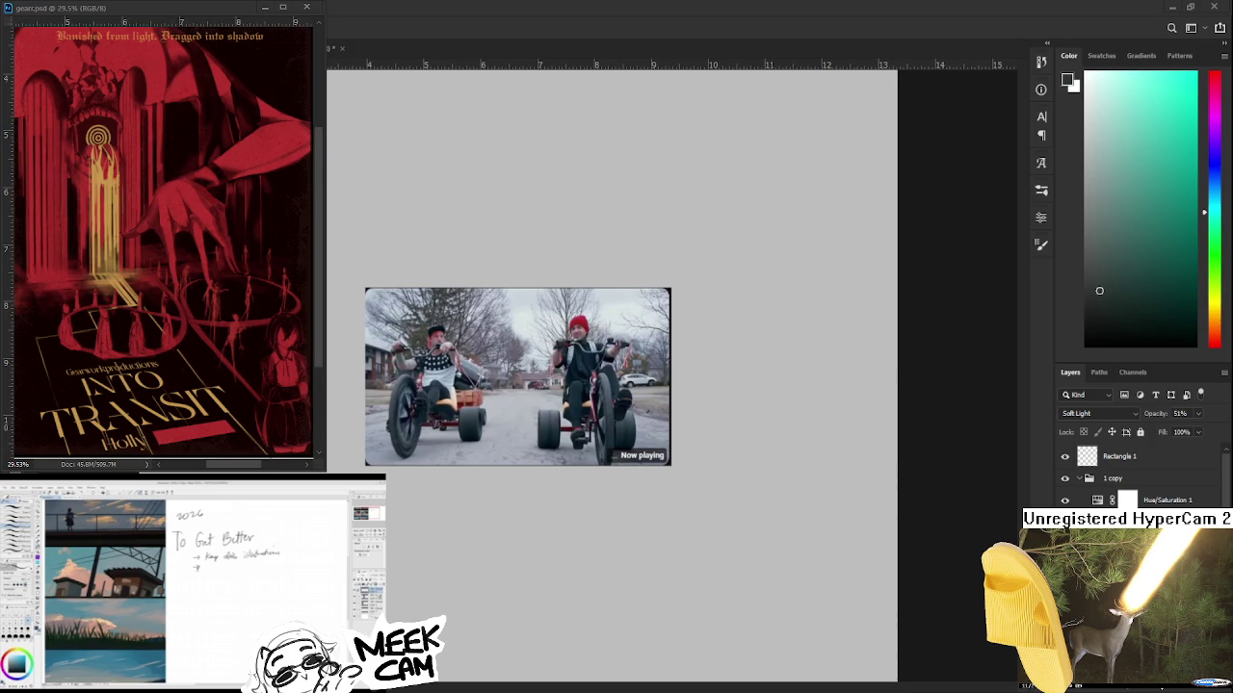
drag(175, 470, 179, 464)
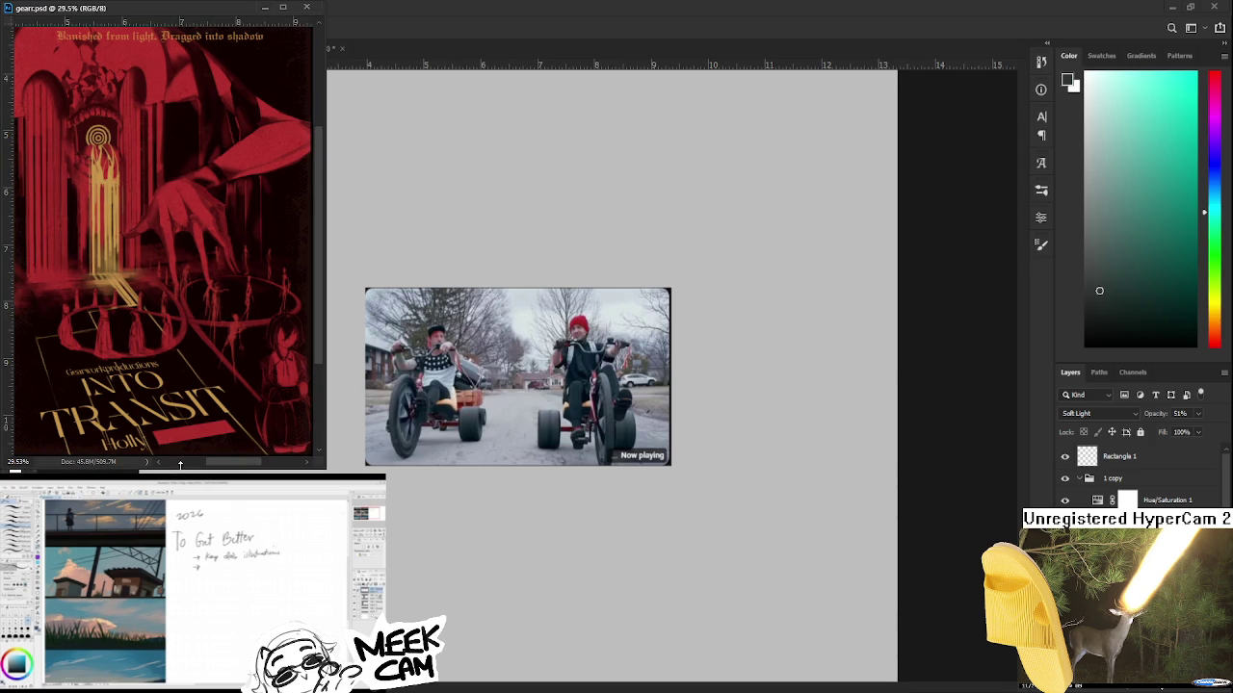
click(464, 388)
scroll(464, 388, up, 1)
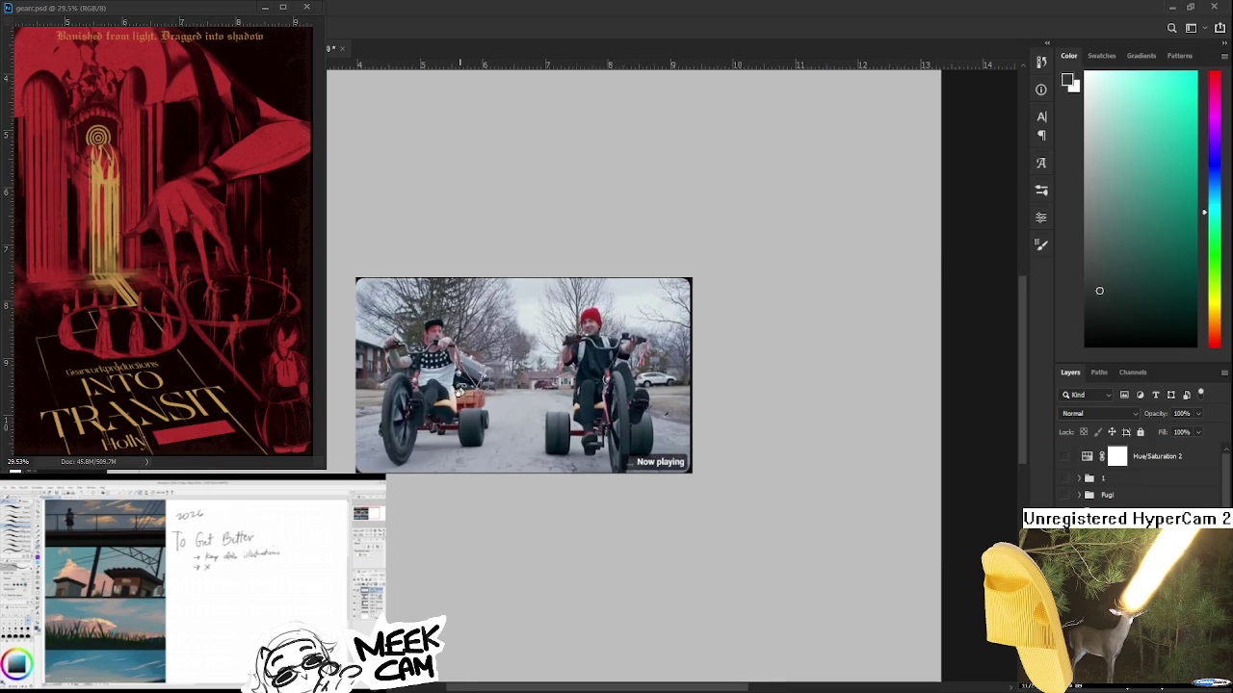
scroll(466, 390, up, 2)
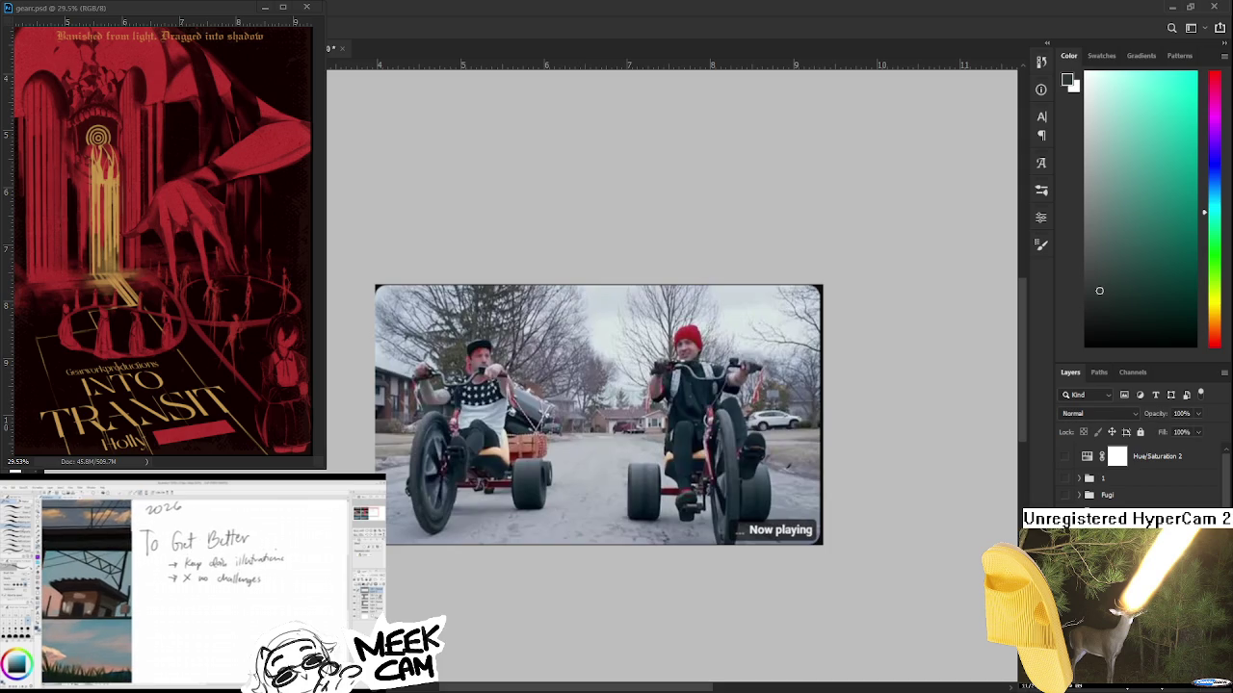
scroll(812, 475, down, 2)
- Scale up the pasted trike screenshot with Free Transform and nudge it right
key(ctrl+t)
scroll(702, 462, down, 2)
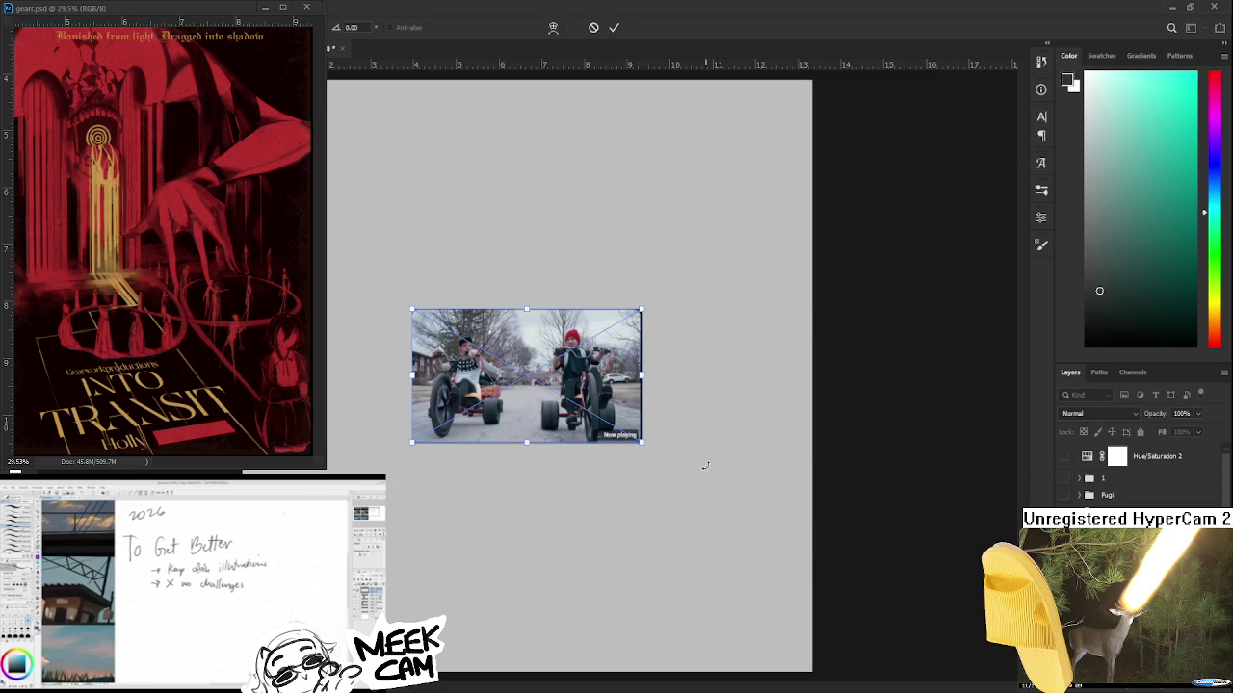
drag(641, 442, 724, 511)
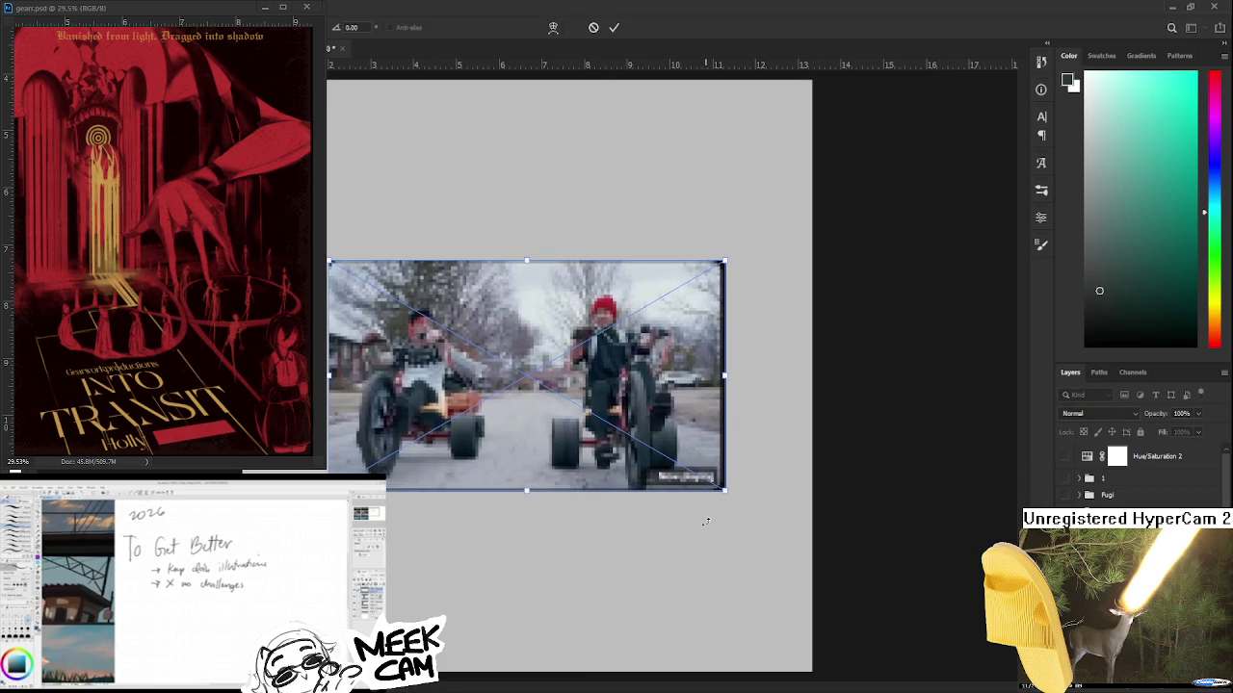
drag(663, 420, 680, 419)
key(Return)
- Zoom into the screenshot and sample a pinkish-red colour from it
scroll(629, 374, up, 3)
drag(629, 374, 665, 420)
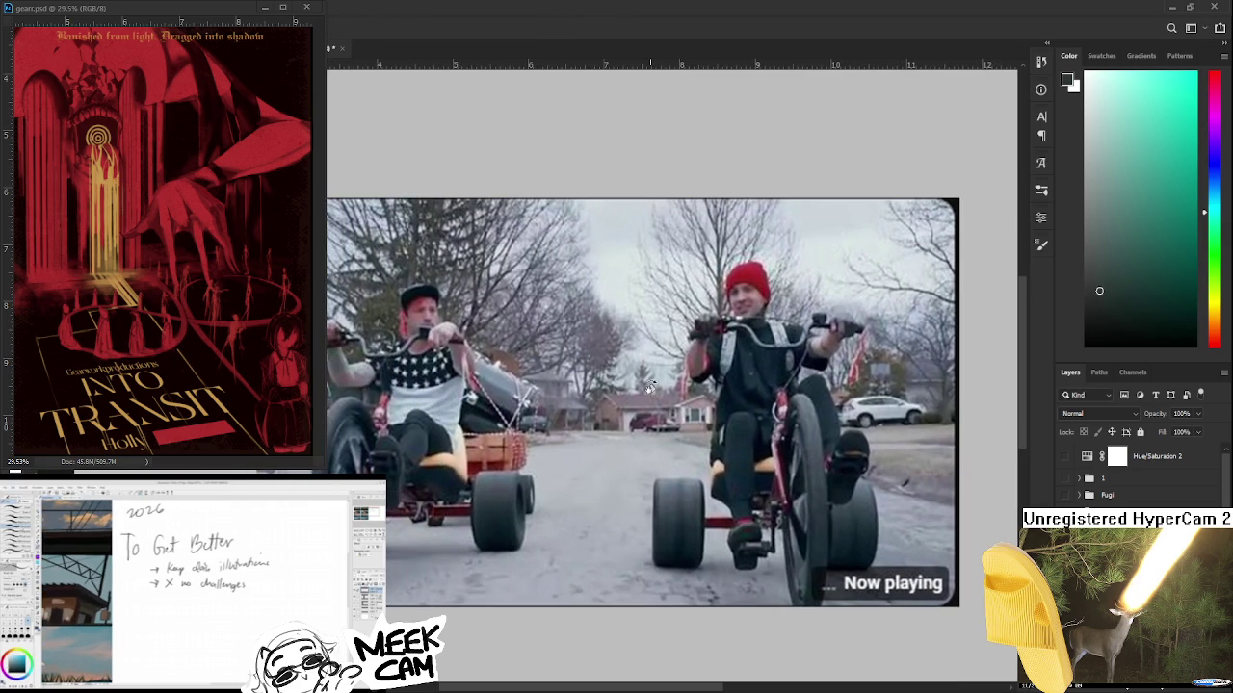
scroll(648, 393, down, 1)
scroll(649, 393, down, 1)
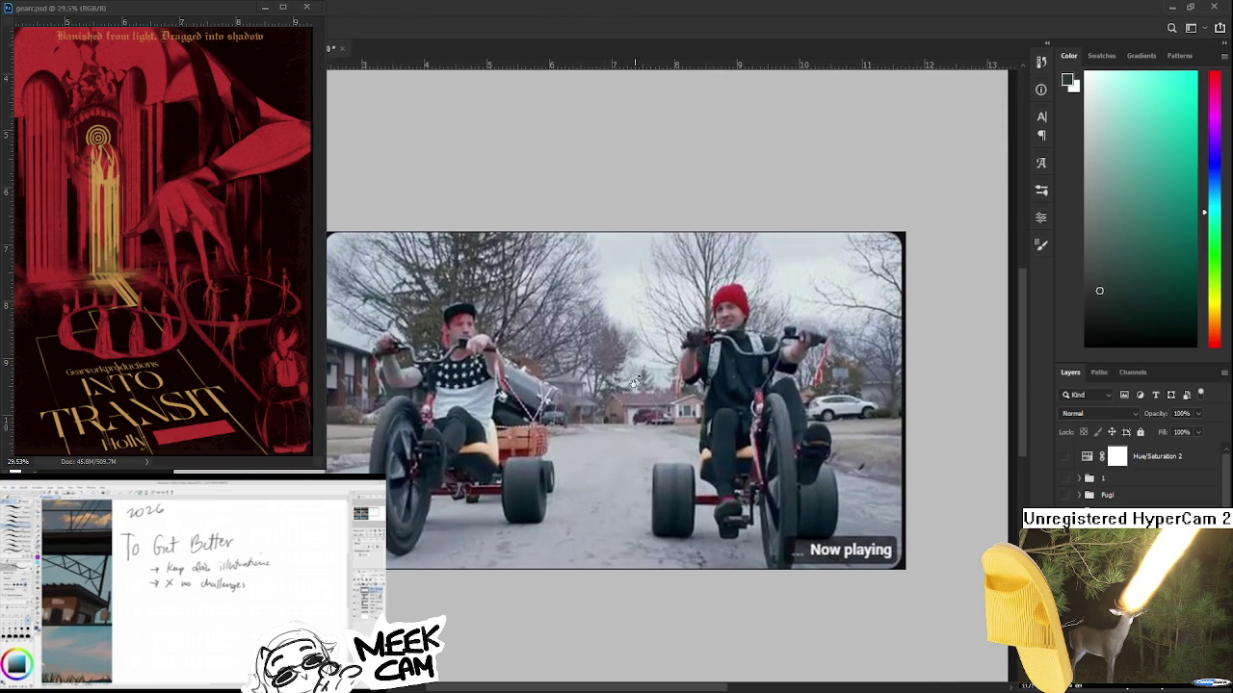
scroll(619, 381, up, 2)
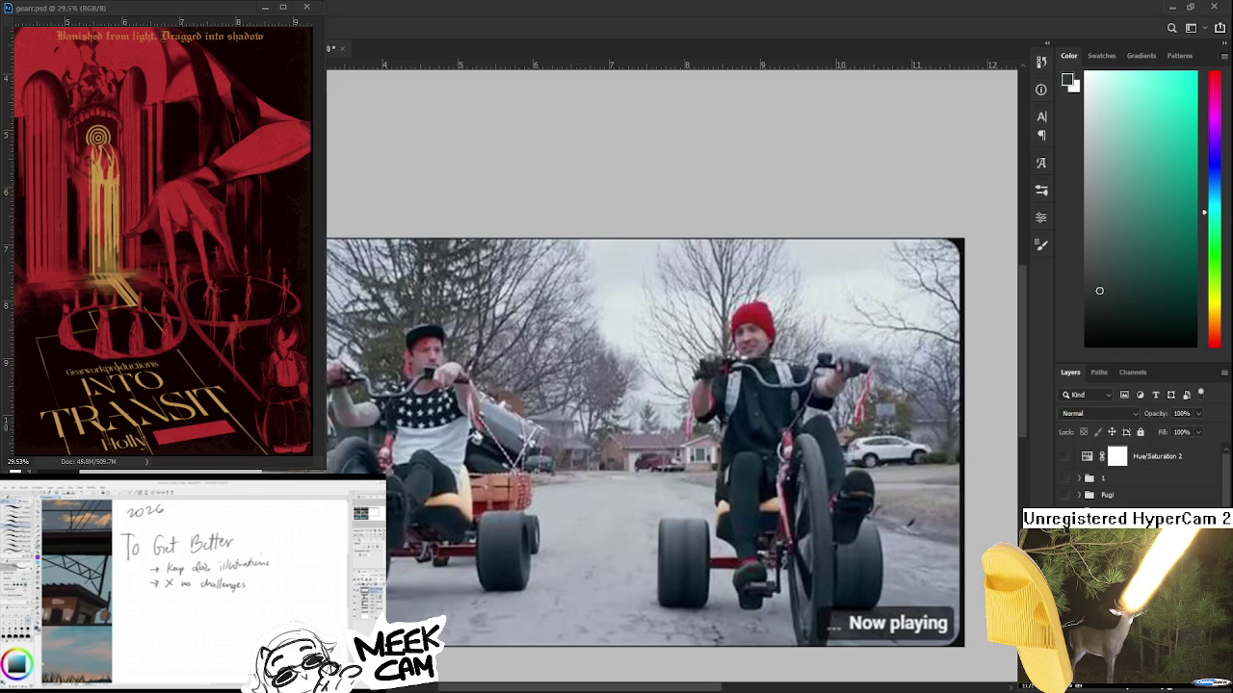
scroll(626, 383, up, 1)
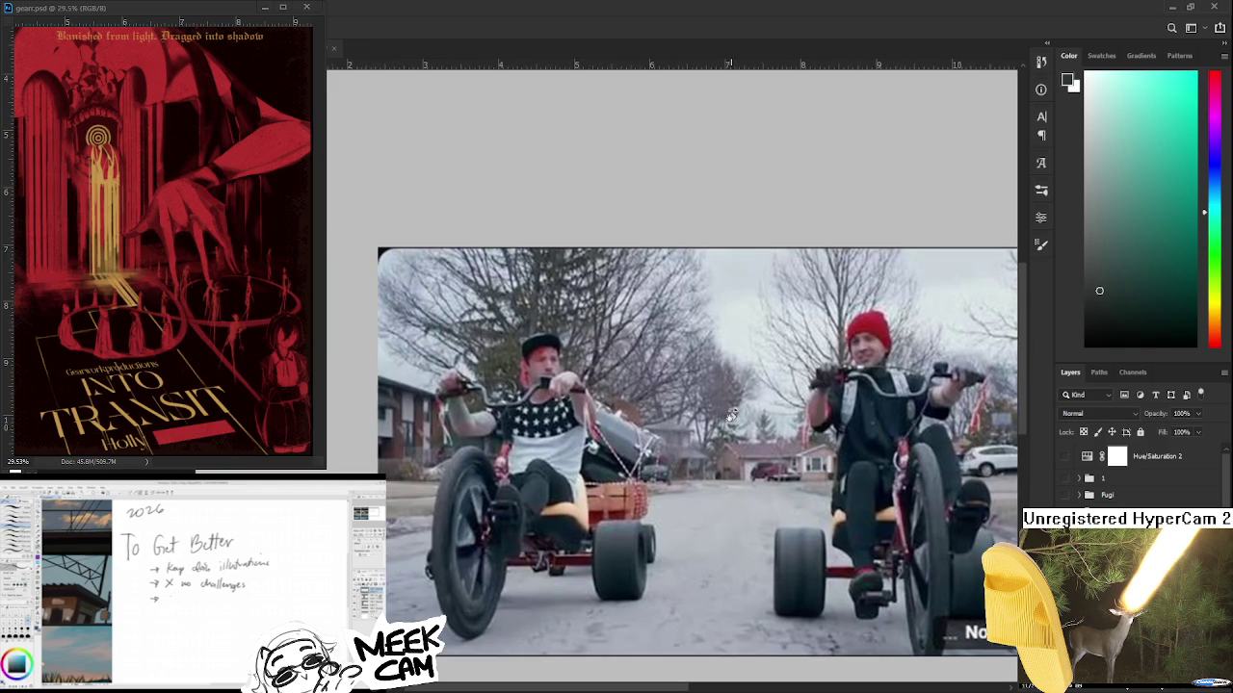
scroll(548, 371, up, 2)
alt+click(530, 384)
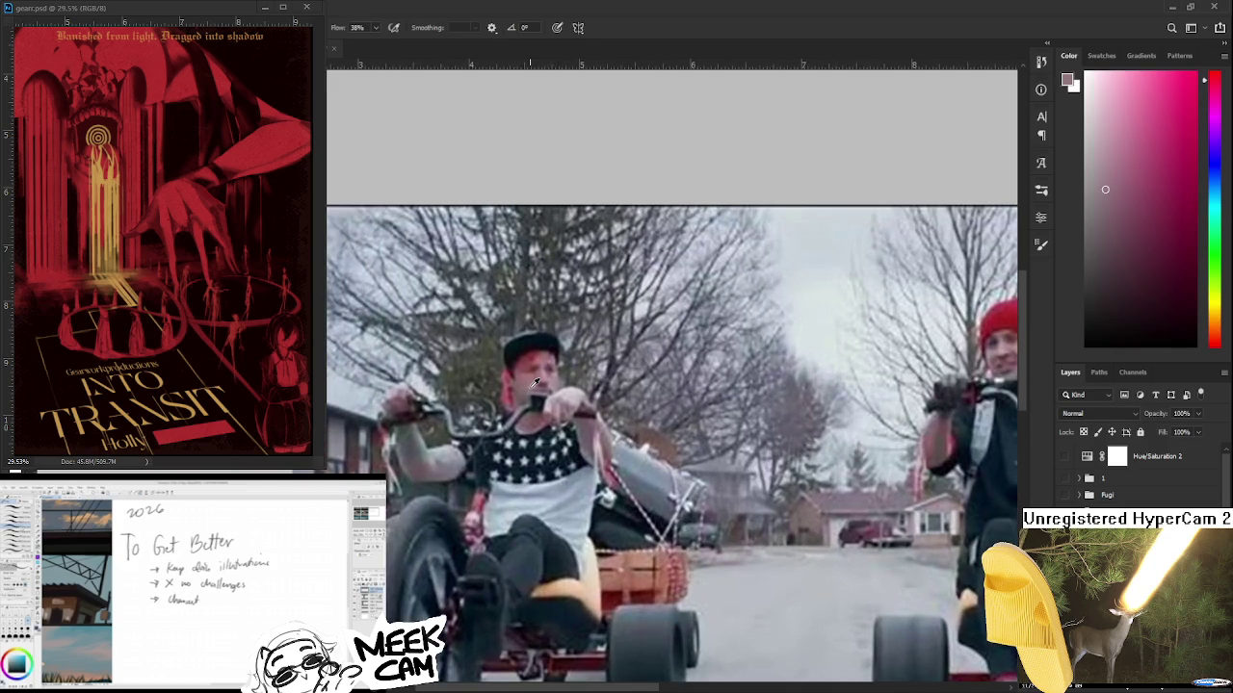
drag(532, 412, 489, 424)
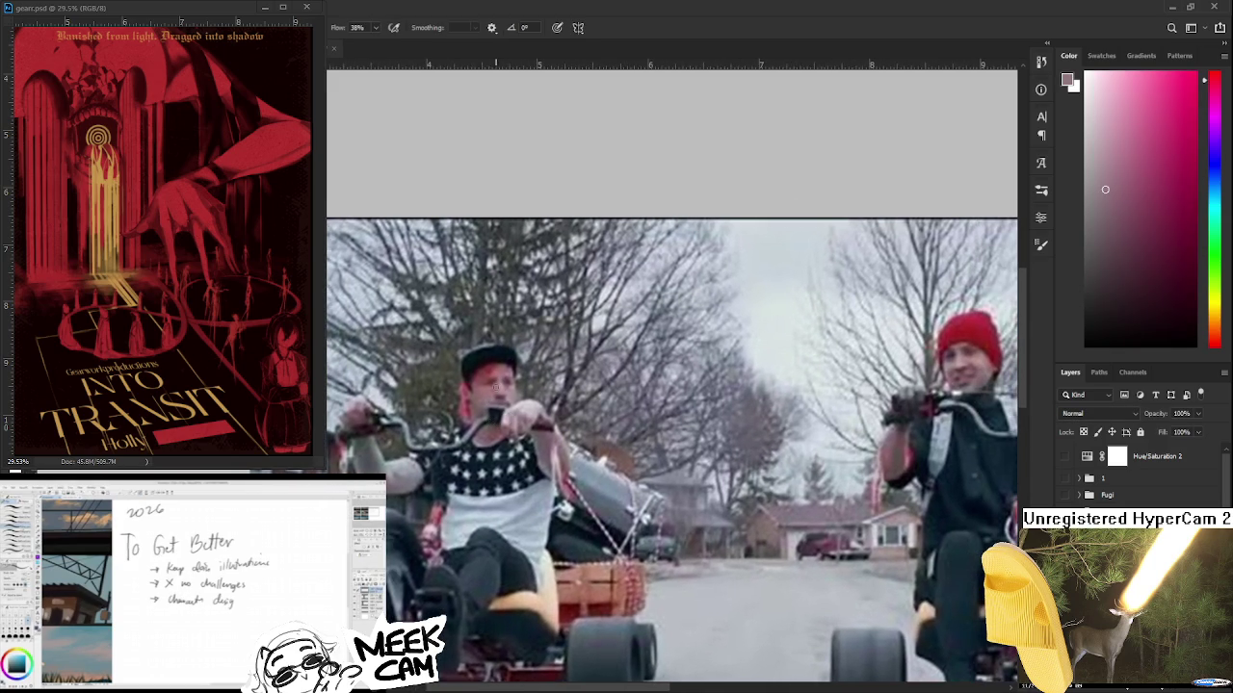